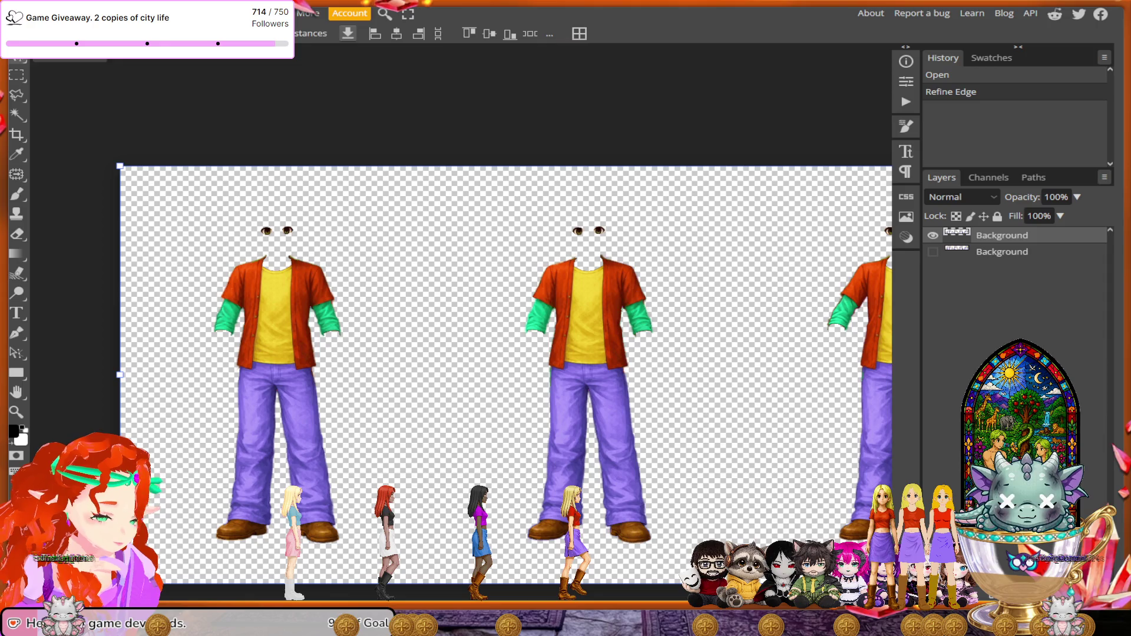
- Draw a rectangular marquee around the row of eyes above the figures
scroll(506, 383, up, 2)
scroll(507, 383, down, 2)
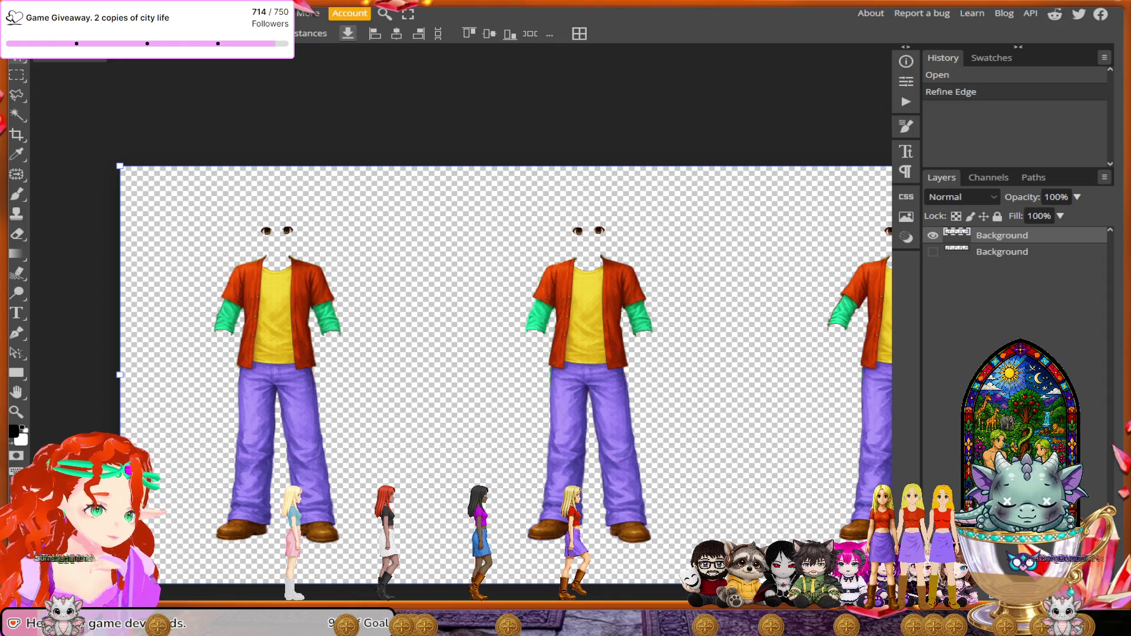
key(m)
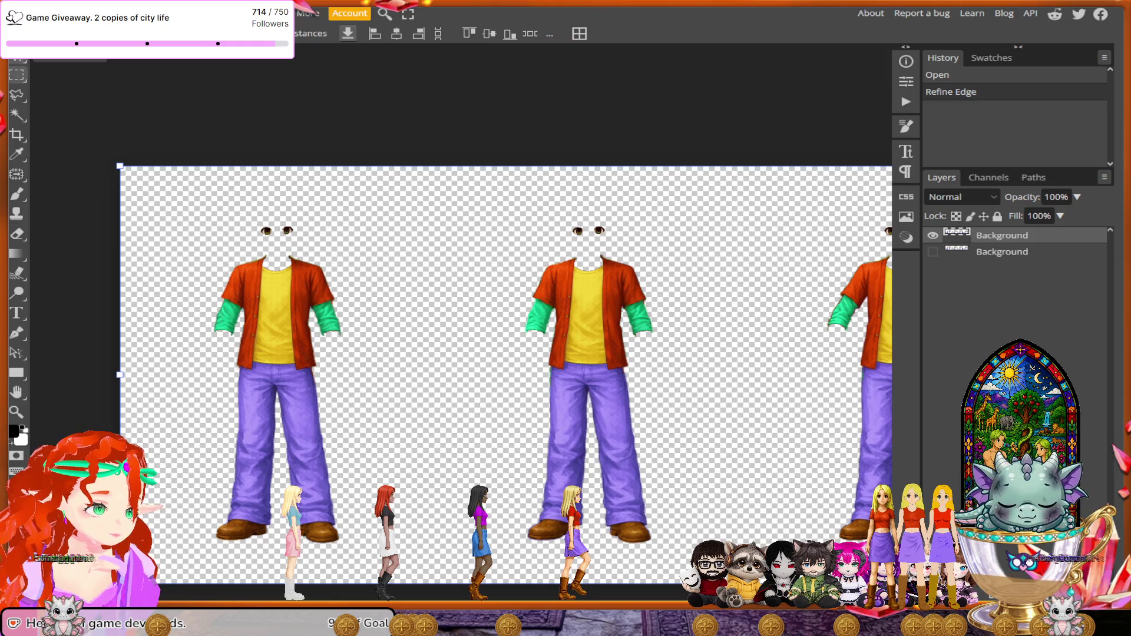
mouse_move(238, 211)
mouse_down()
mouse_move(787, 255)
mouse_move(790, 240)
mouse_up()
scroll(461, 383, right, 5)
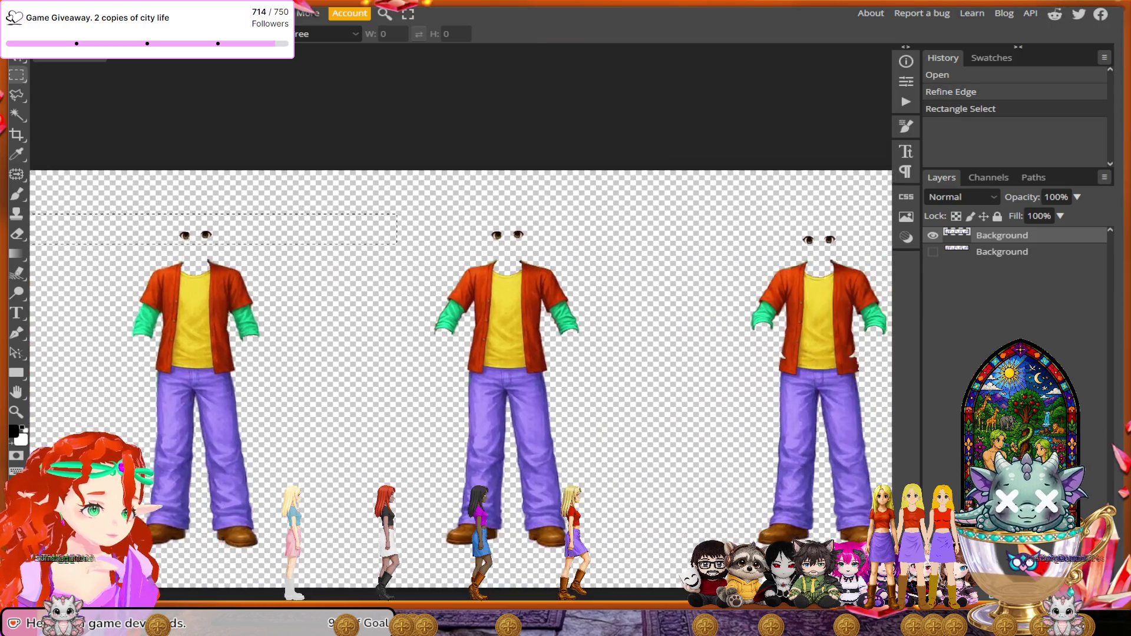
drag(423, 201, 820, 243)
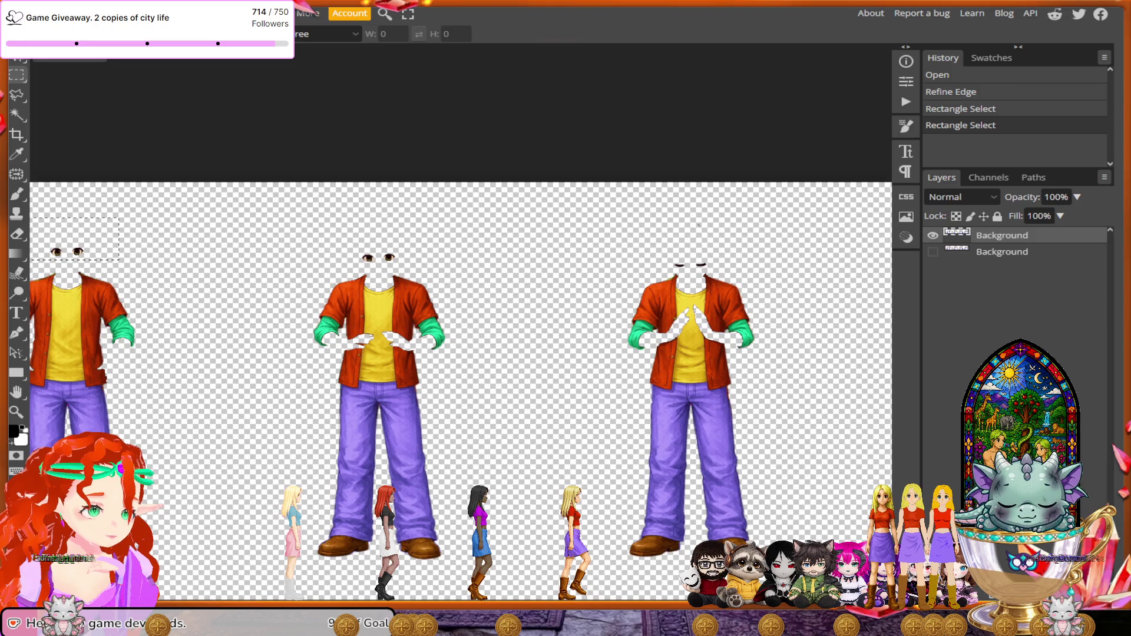
- Redraw the eye-row selection and select the right figure's leftover eyes
drag(338, 231, 764, 271)
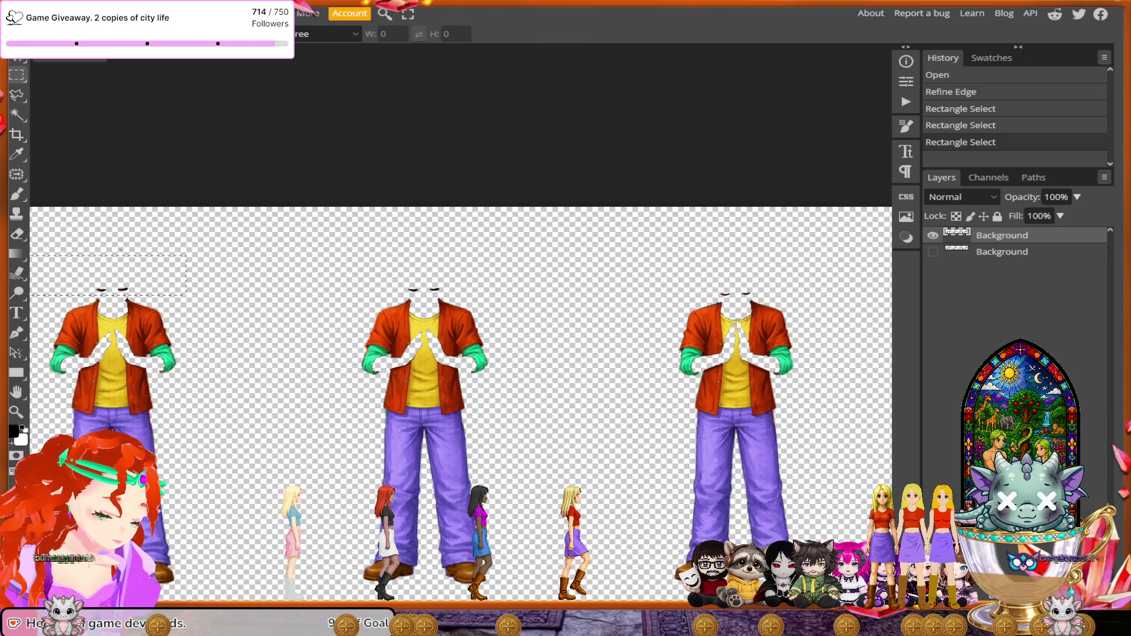
drag(397, 268, 786, 298)
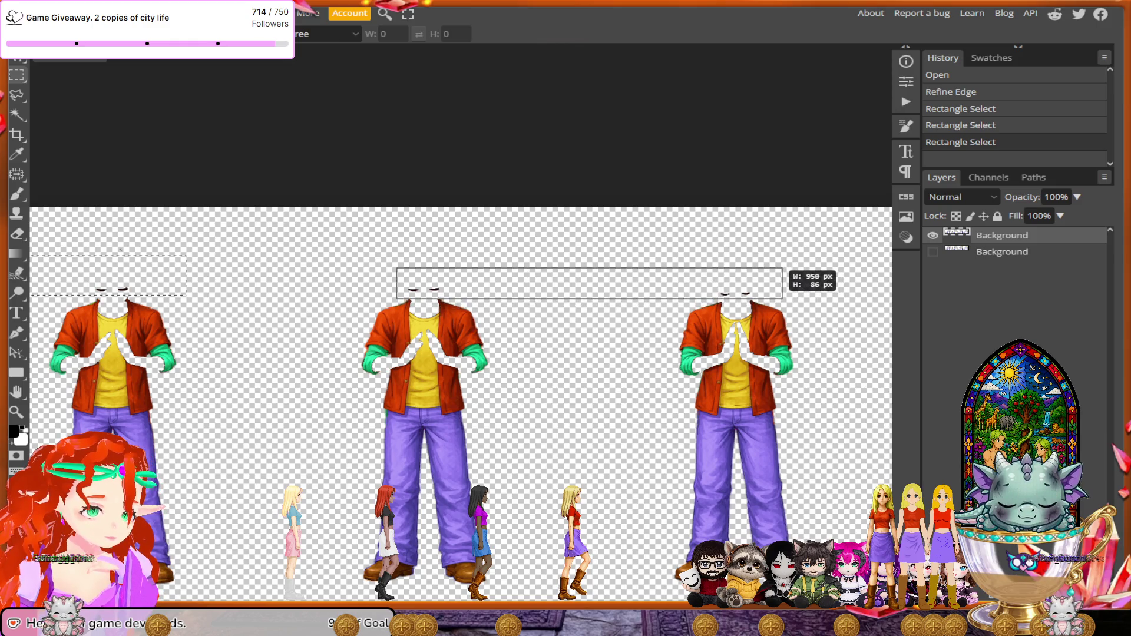
drag(785, 299, 781, 297)
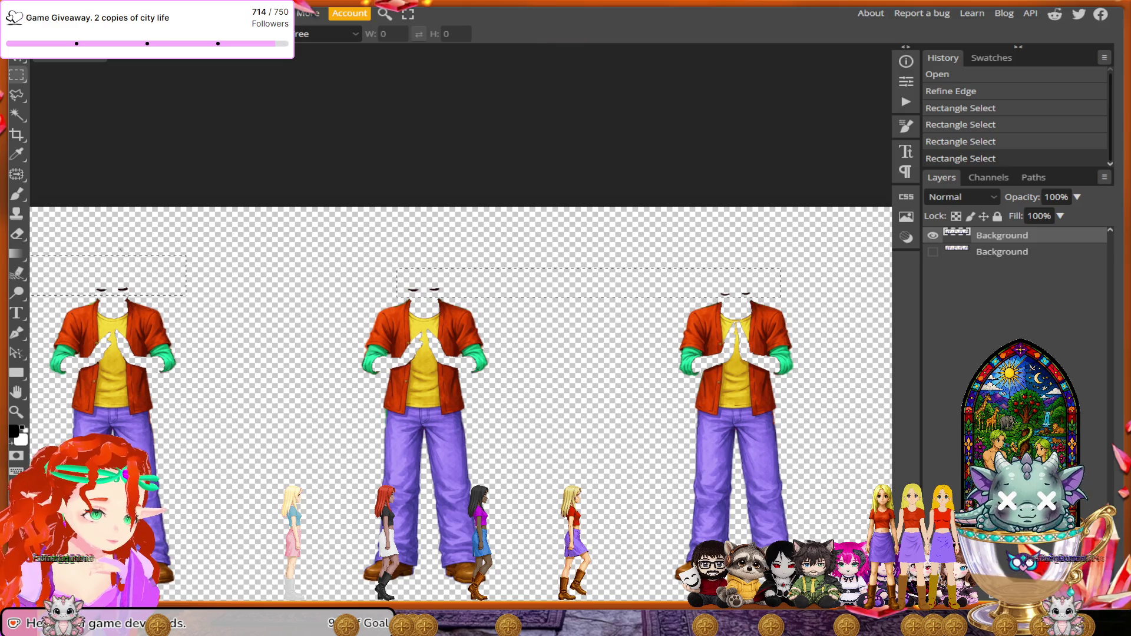
scroll(459, 407, right, 3)
scroll(460, 407, right, 3)
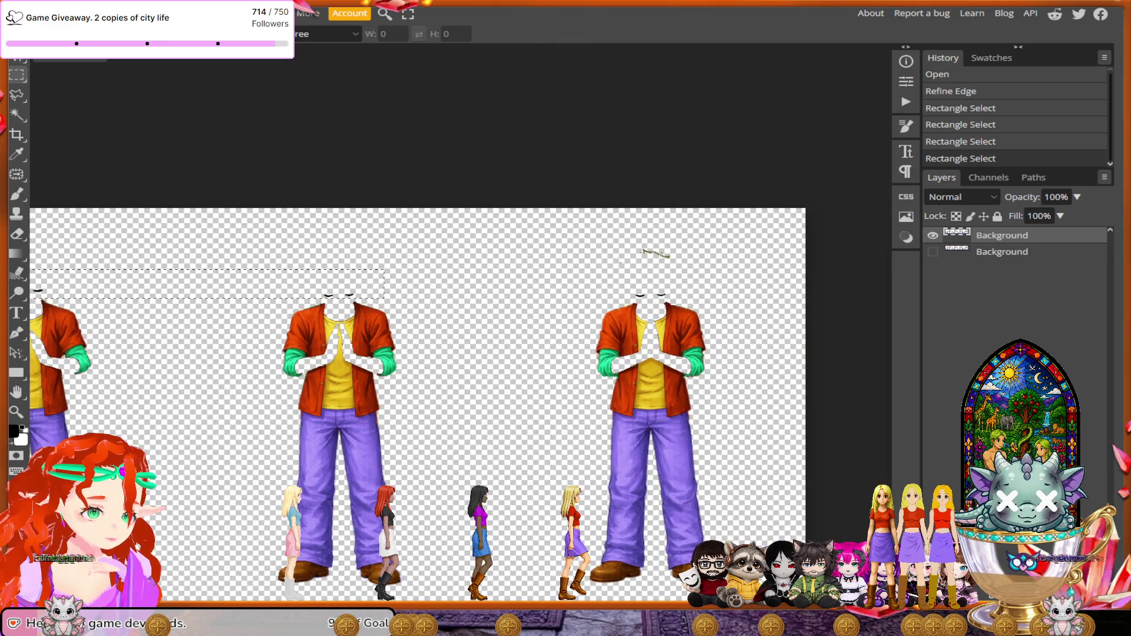
drag(628, 287, 671, 300)
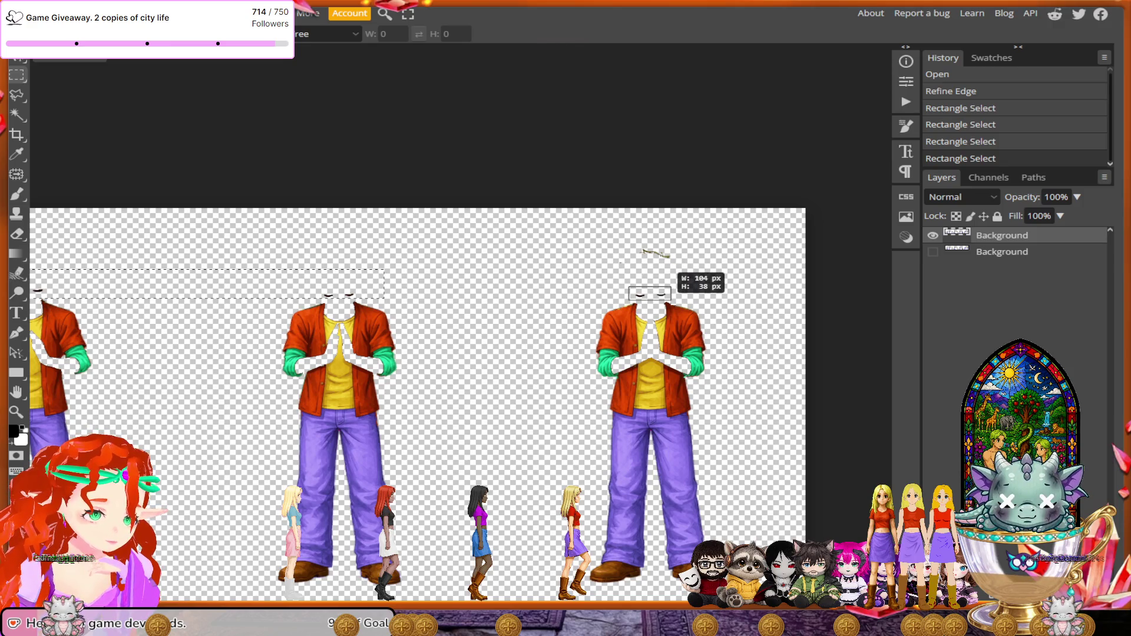
right_click(664, 299)
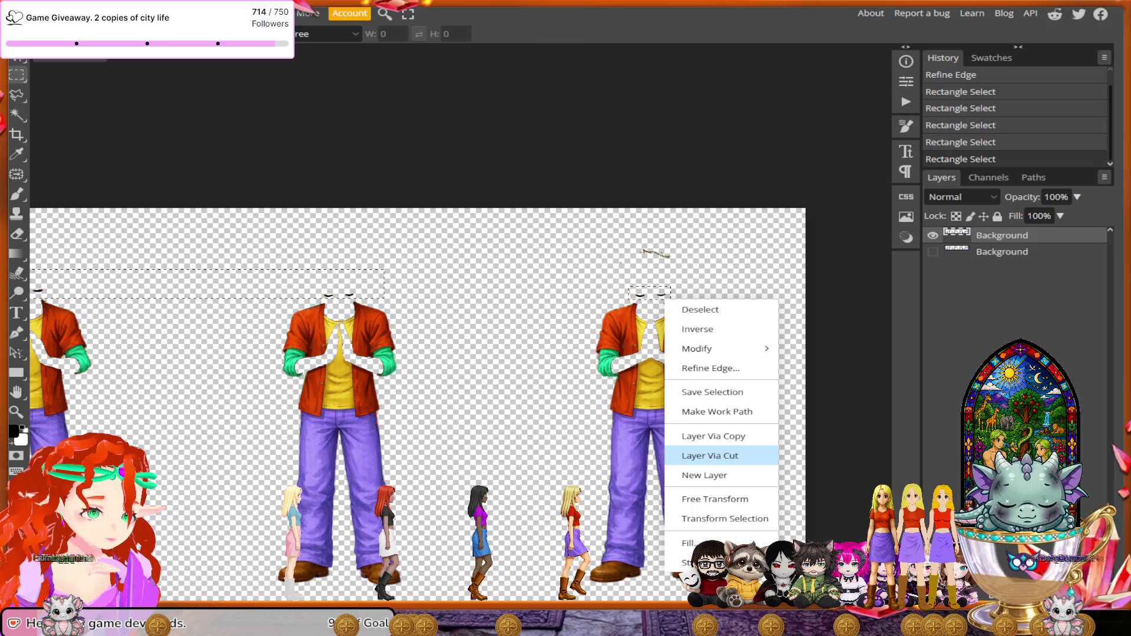
- Cut the selected eyes onto a new Layer 1 and erase a stray mark on the Background
click(712, 455)
click(1001, 252)
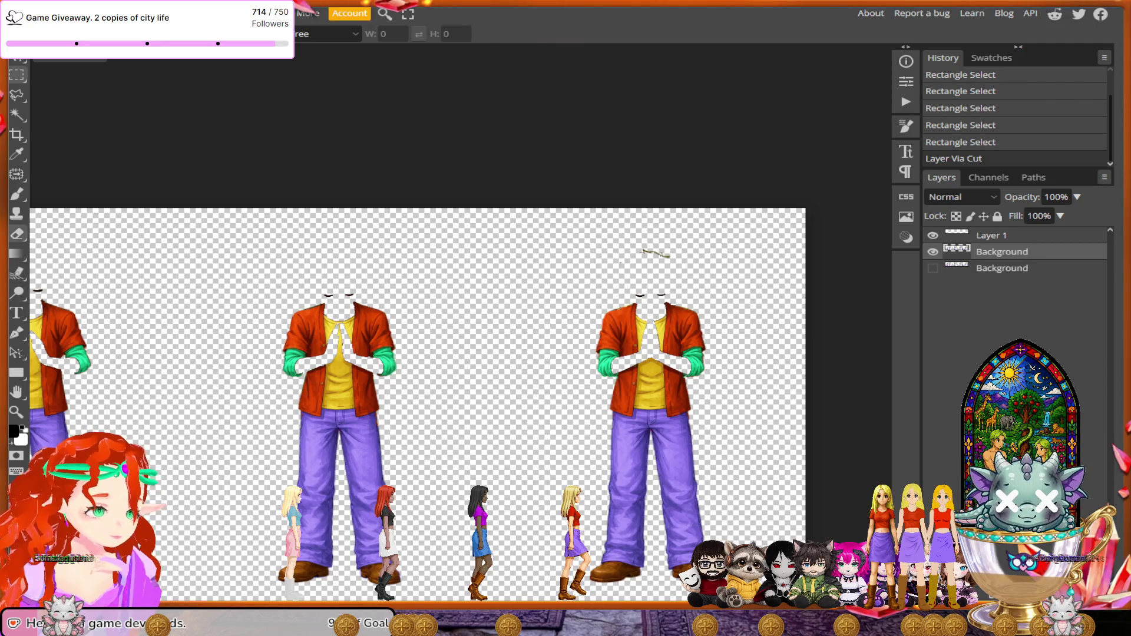
key(e)
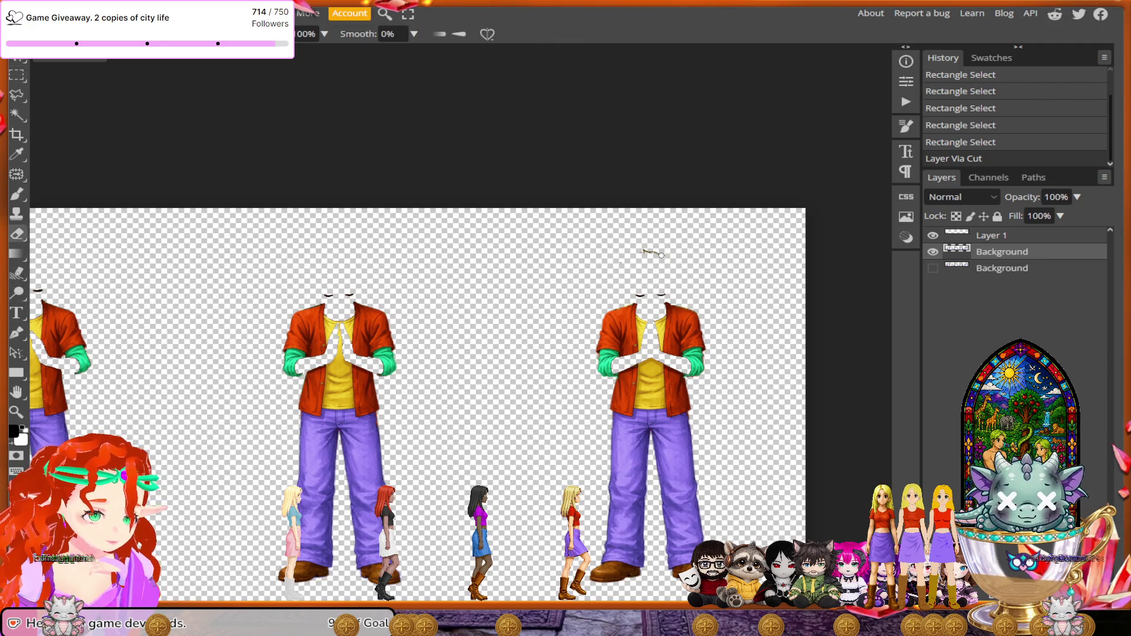
click(653, 258)
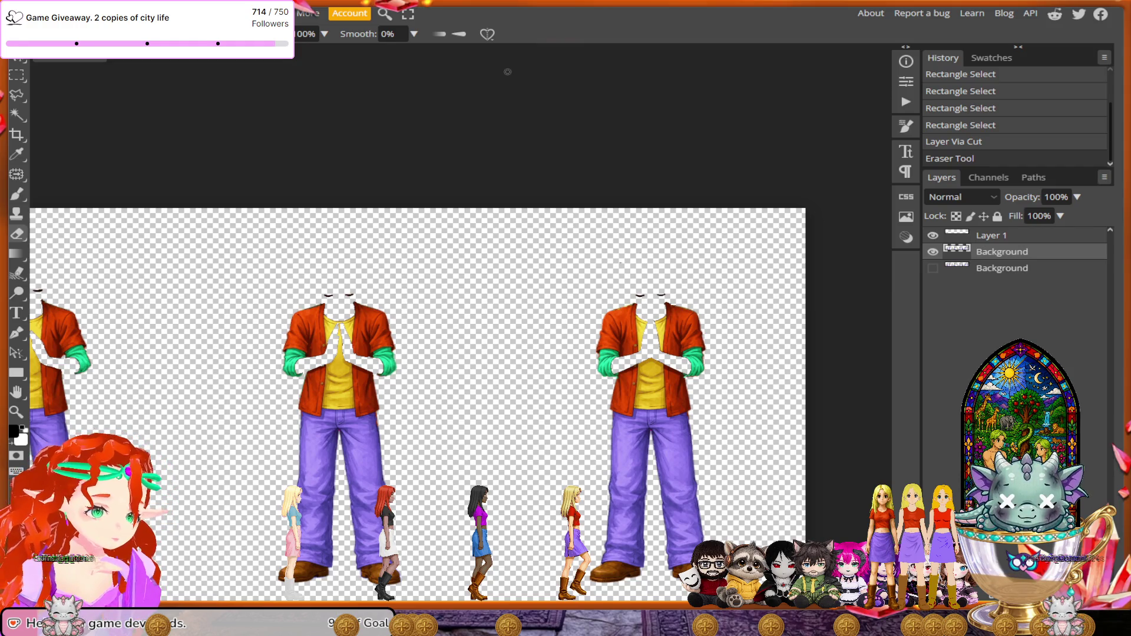
- Compare the sheet with and without Layer 1, then hide both Background layers
click(932, 235)
click(933, 234)
click(933, 235)
click(932, 235)
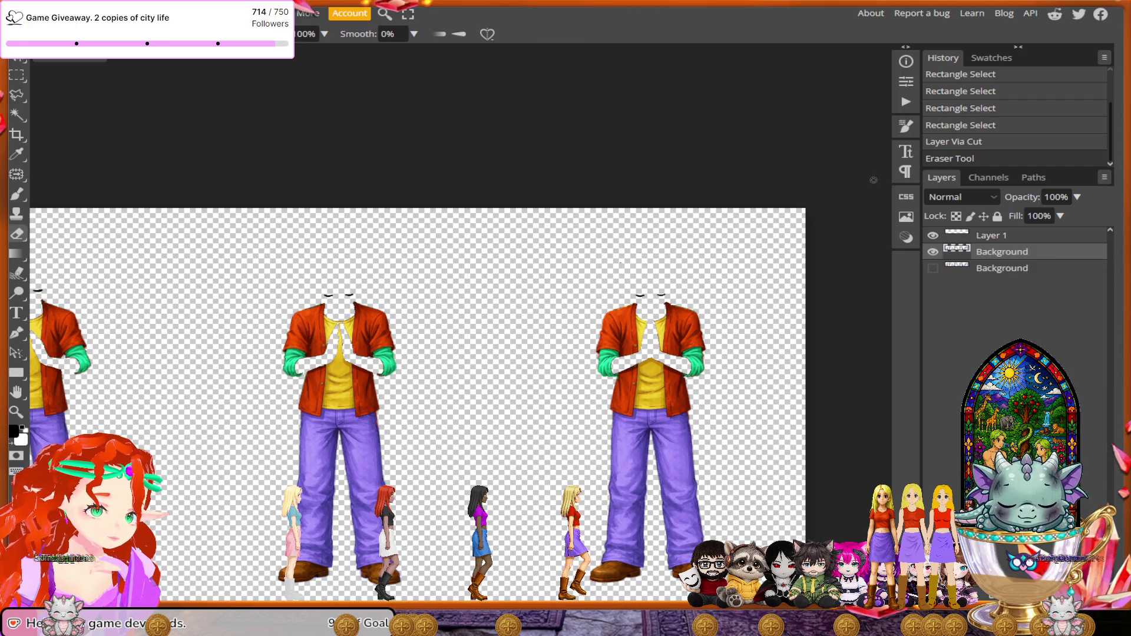
click(932, 252)
click(991, 235)
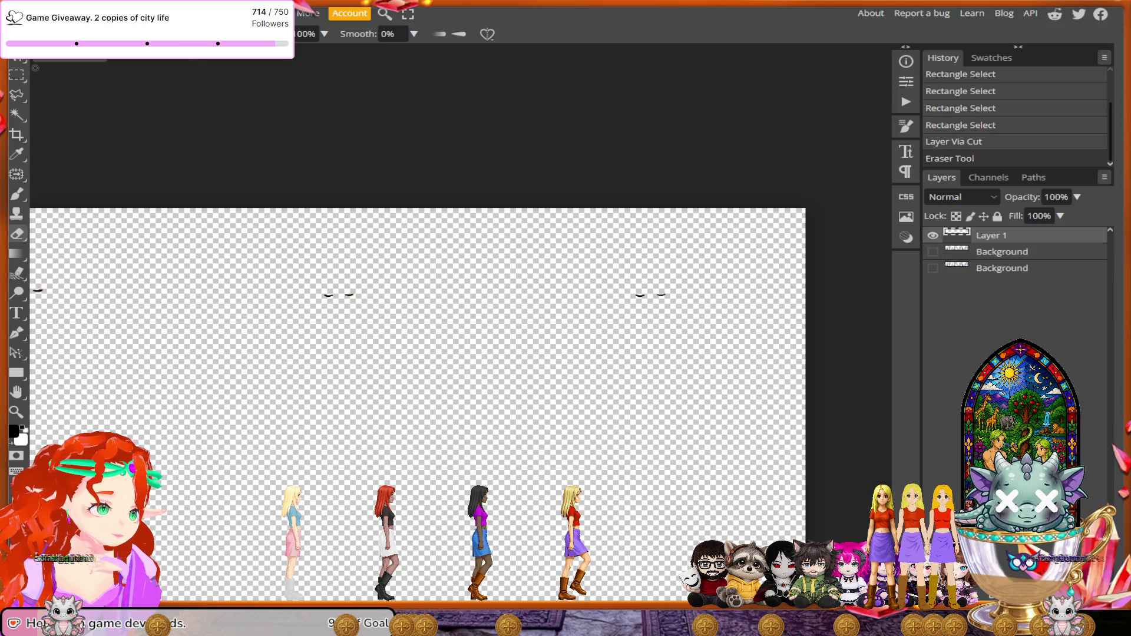
- Export the eyes-only layer as PNG 'Prayeyes', then hide Layer 1 and show the clothed Background
click(16, 12)
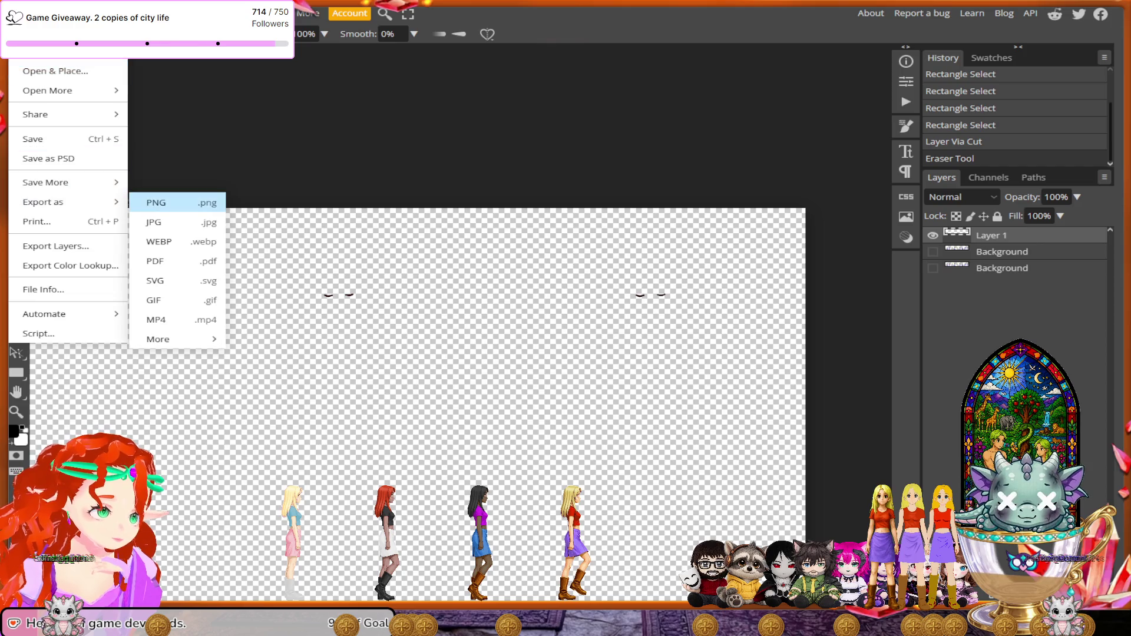
click(156, 202)
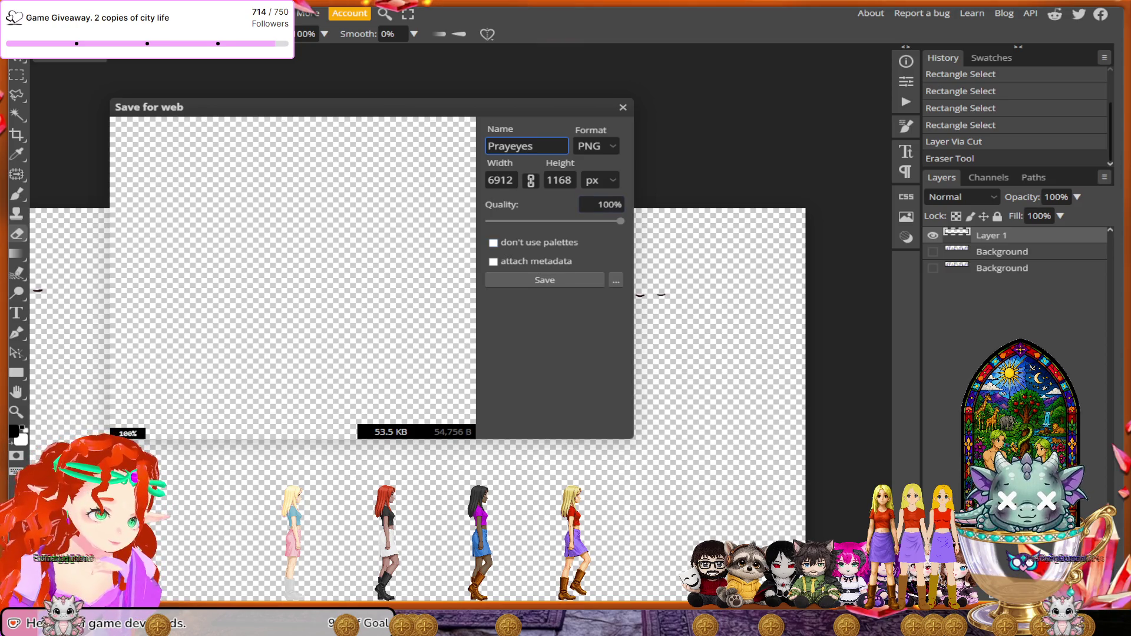
key(Return)
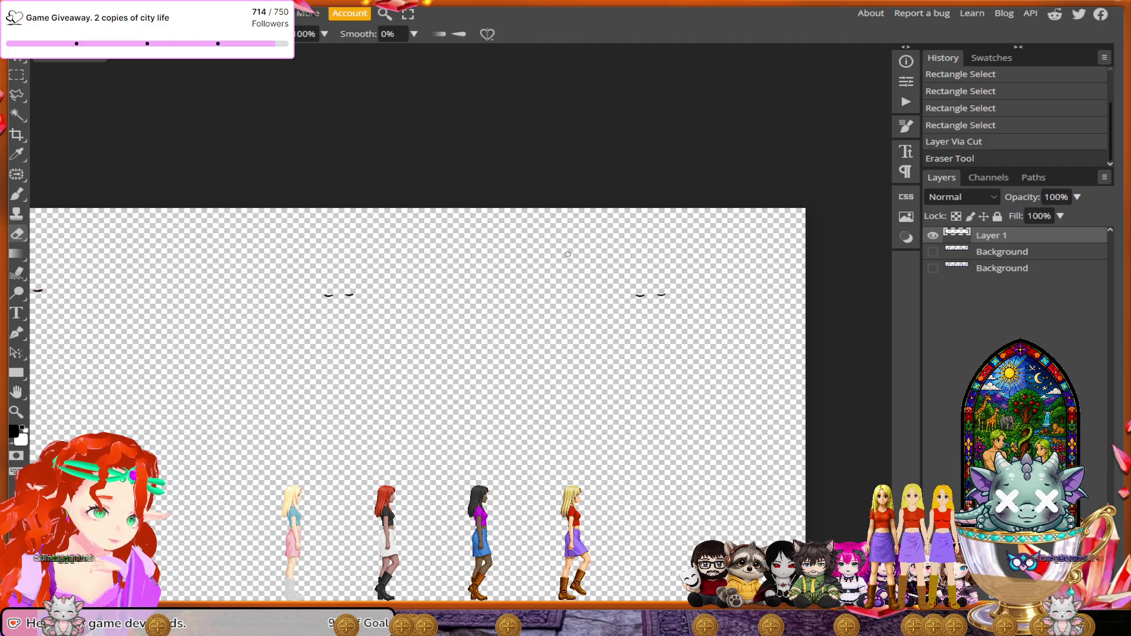
click(933, 235)
click(932, 251)
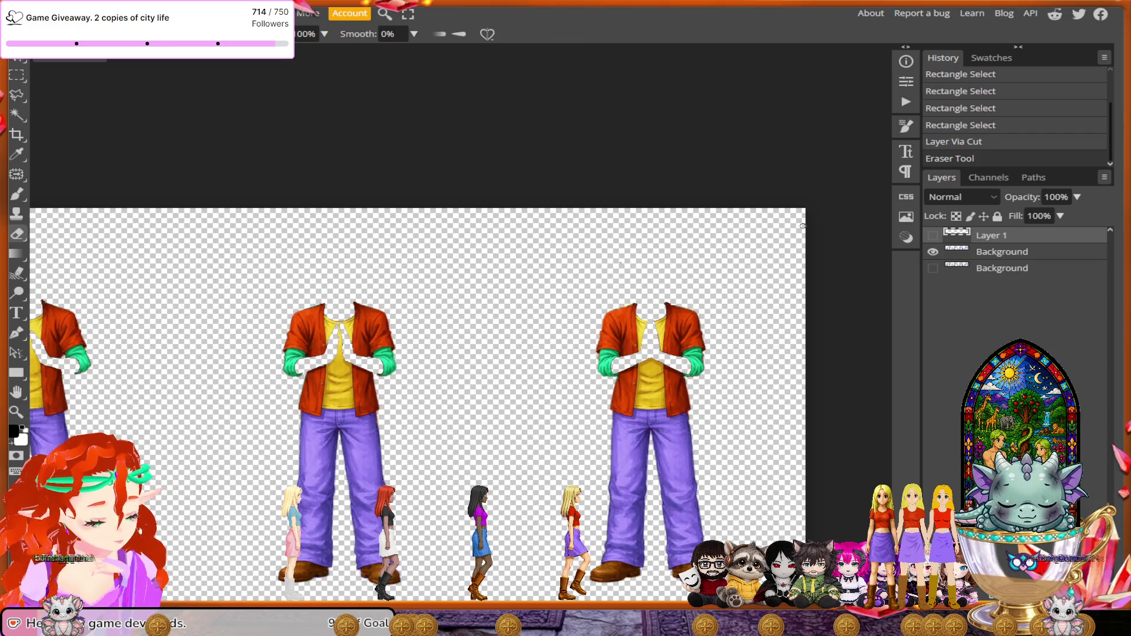
- Cancel the first Magic Cut, activate the Background figures layer, and reopen Magic Cut on it
right_click(98, 71)
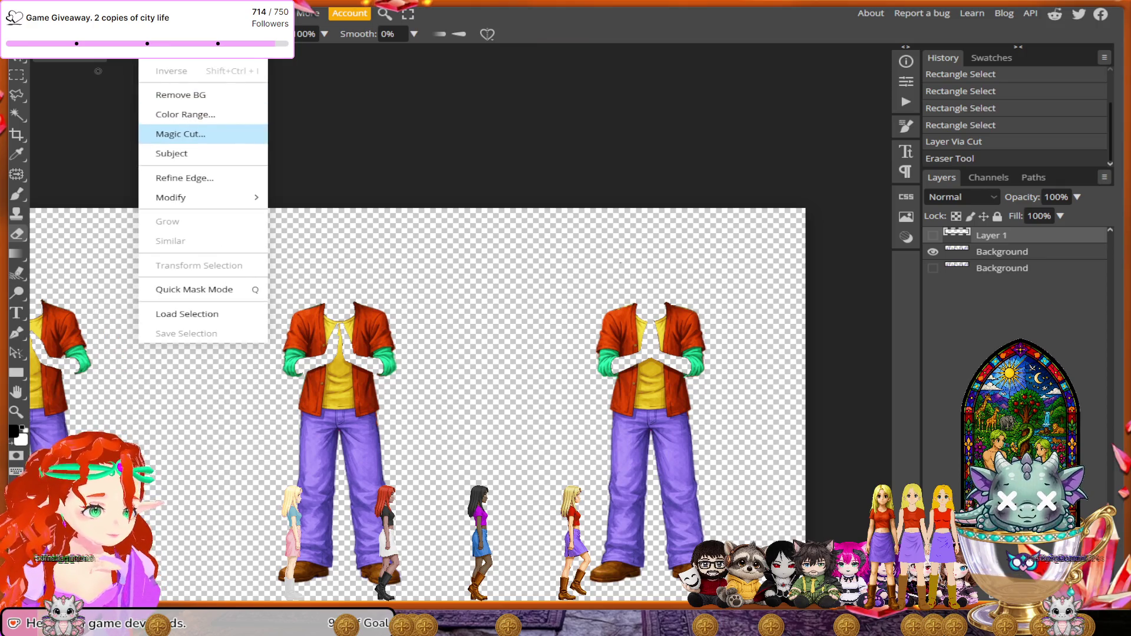
click(165, 133)
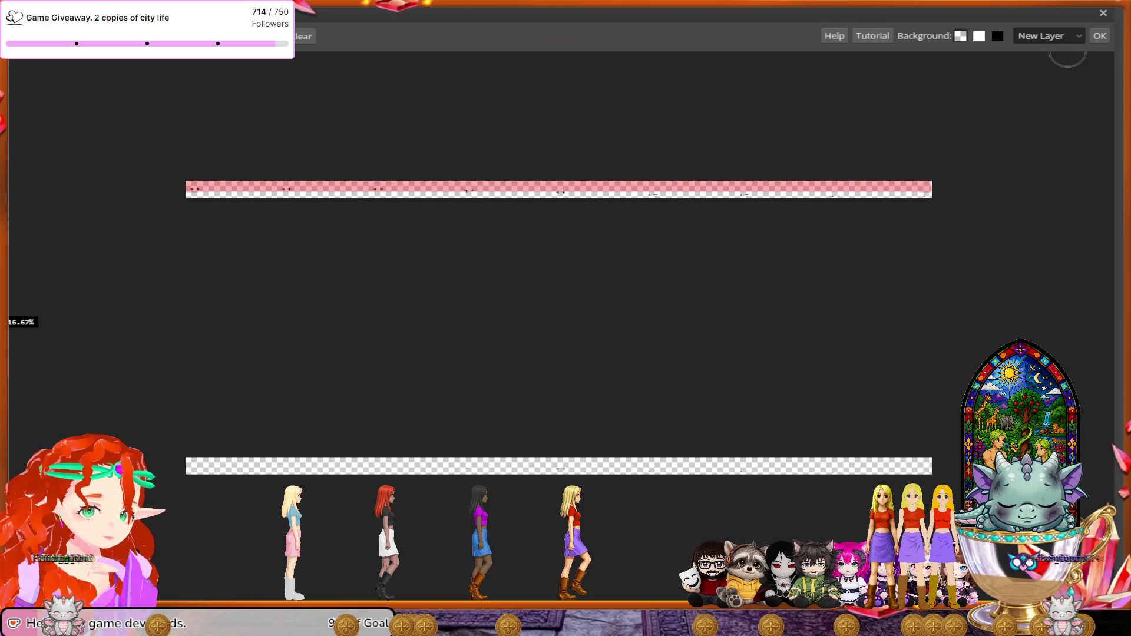
key(Escape)
key(alt+bracketleft)
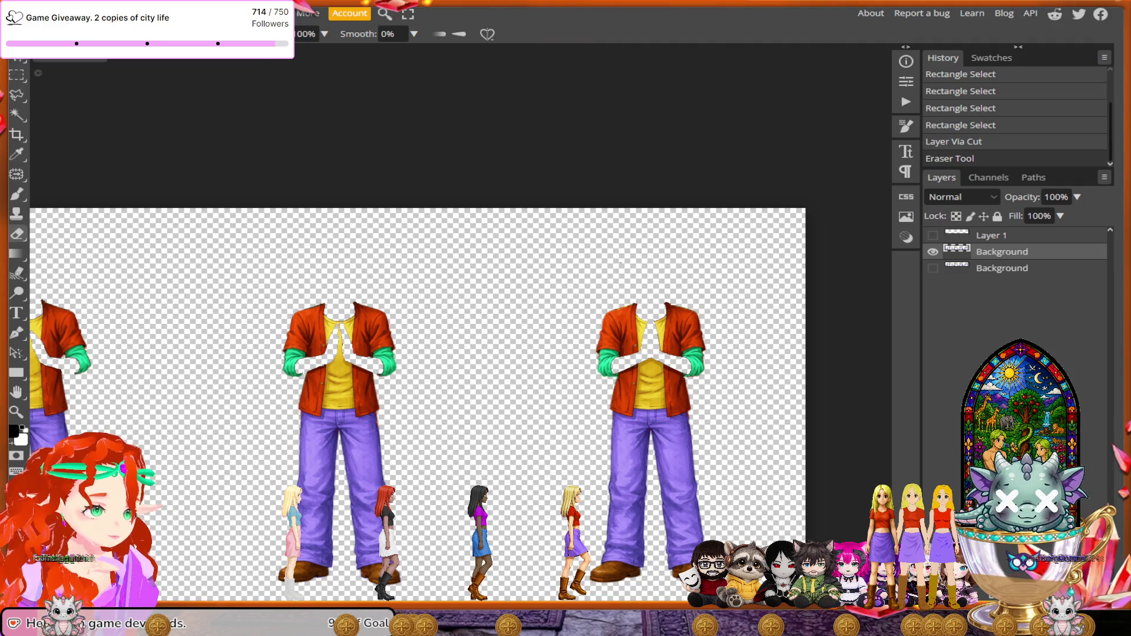
click(154, 13)
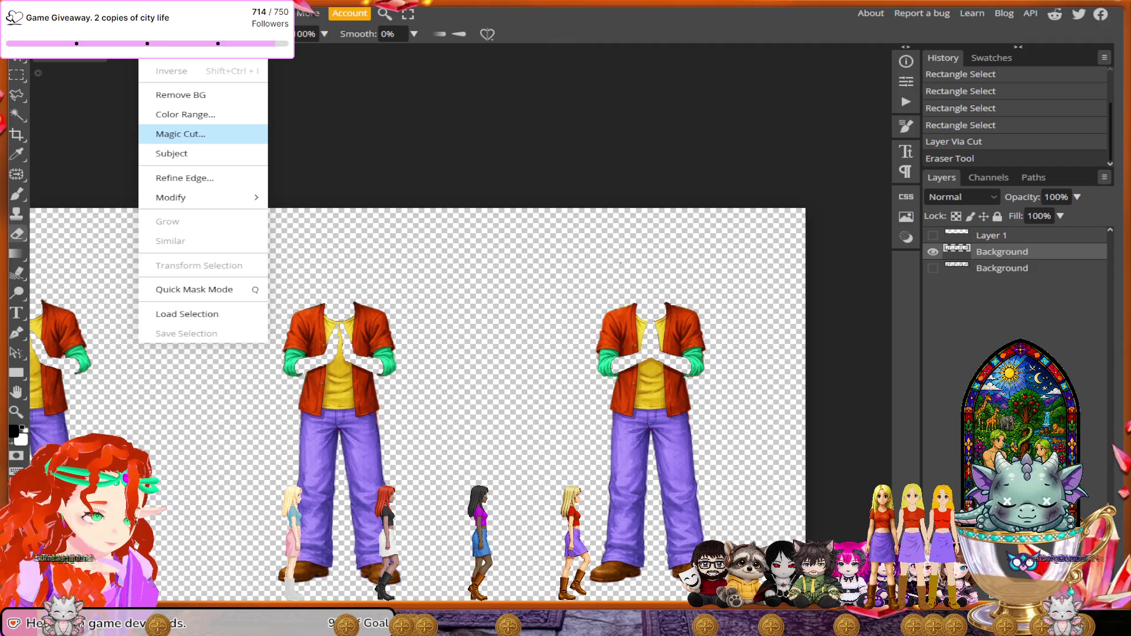
click(181, 134)
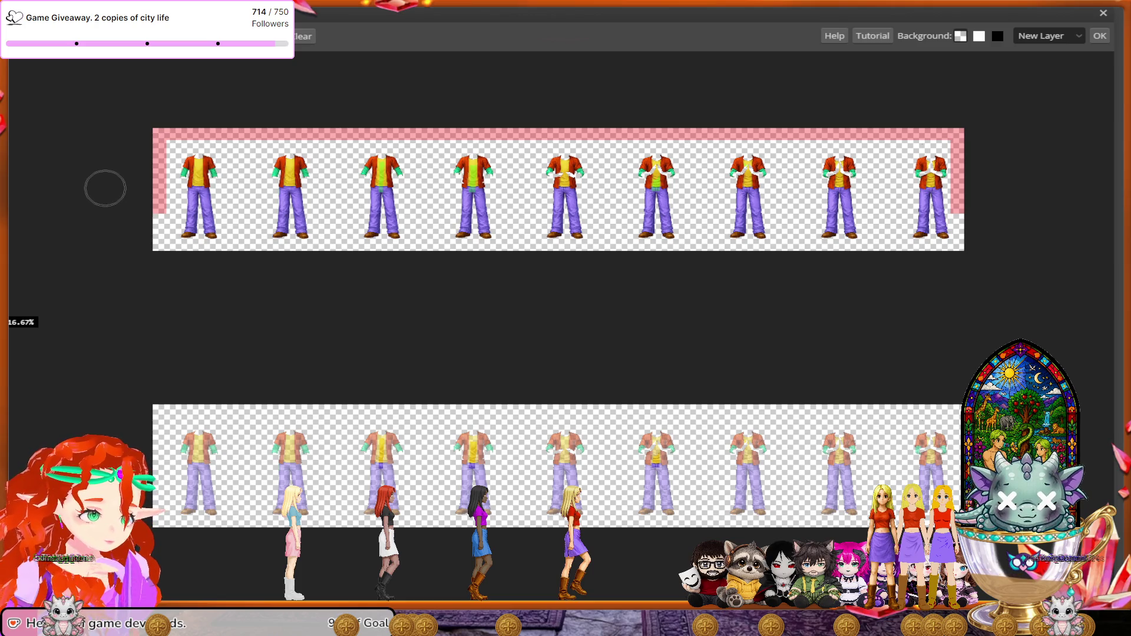
- Clear the initial marks, zoom to the first frame's waist, and reduce the Magic Cut brush size
mouse_move(162, 222)
mouse_down()
mouse_move(693, 136)
mouse_move(929, 170)
mouse_up()
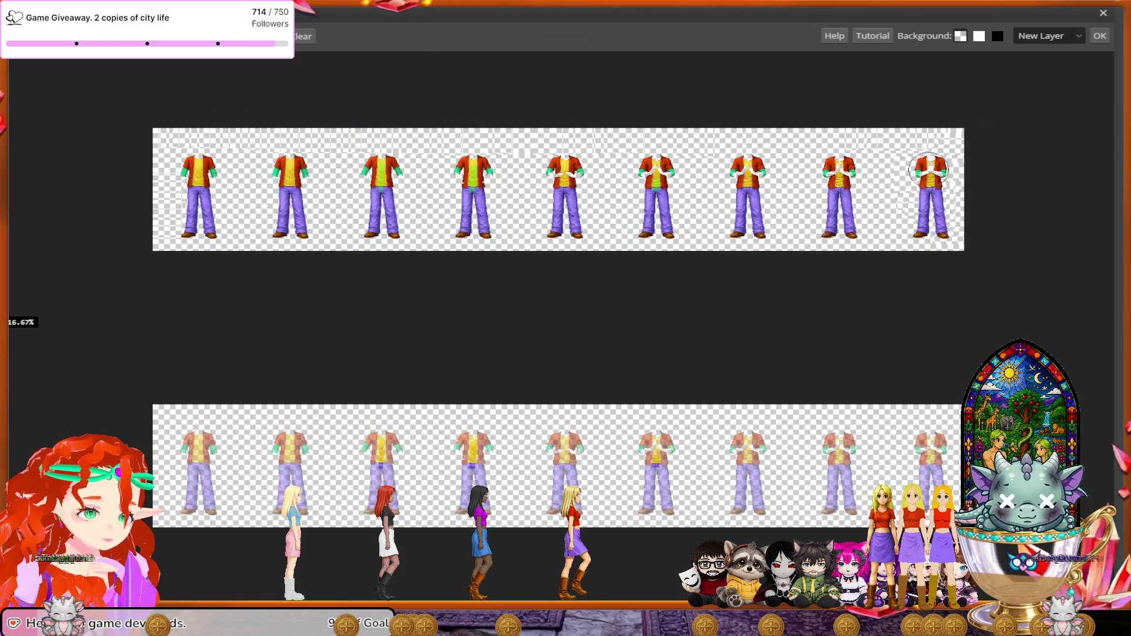
mouse_move(734, 212)
mouse_down()
mouse_move(545, 229)
mouse_move(463, 168)
mouse_move(294, 161)
mouse_move(276, 235)
mouse_move(236, 159)
mouse_move(193, 188)
mouse_move(198, 238)
mouse_up()
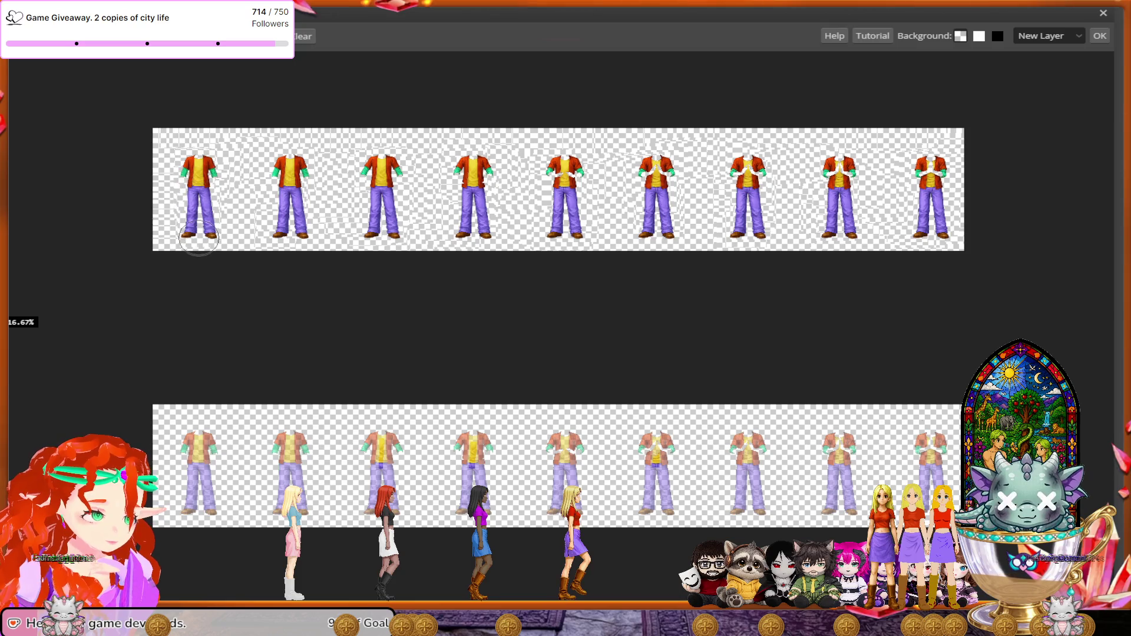
scroll(261, 315, up, 1)
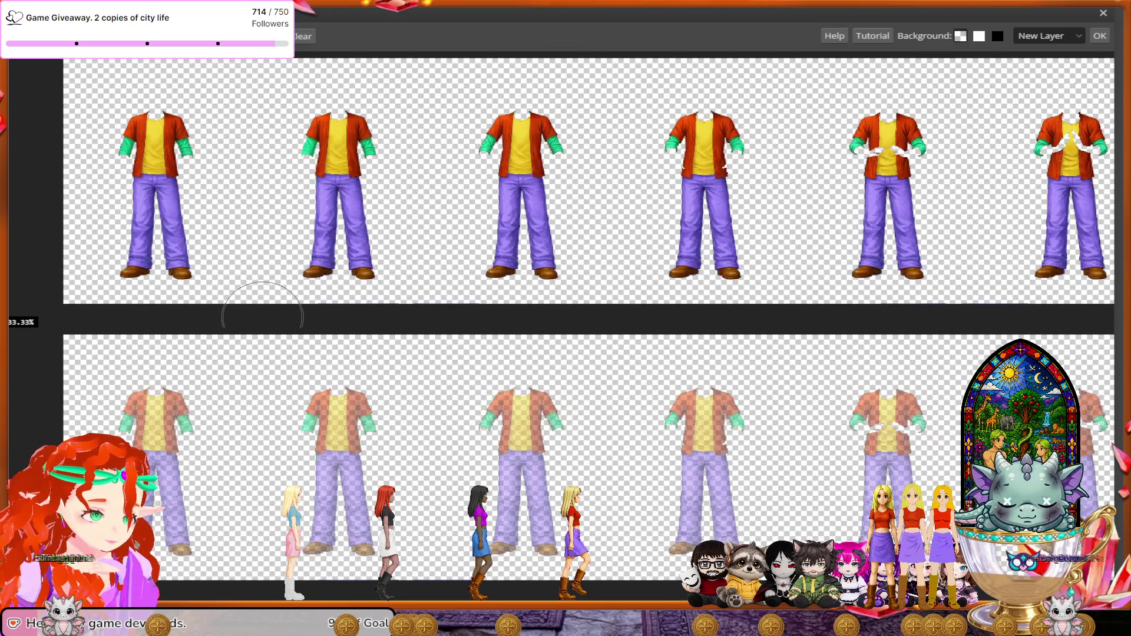
scroll(262, 321, up, 1)
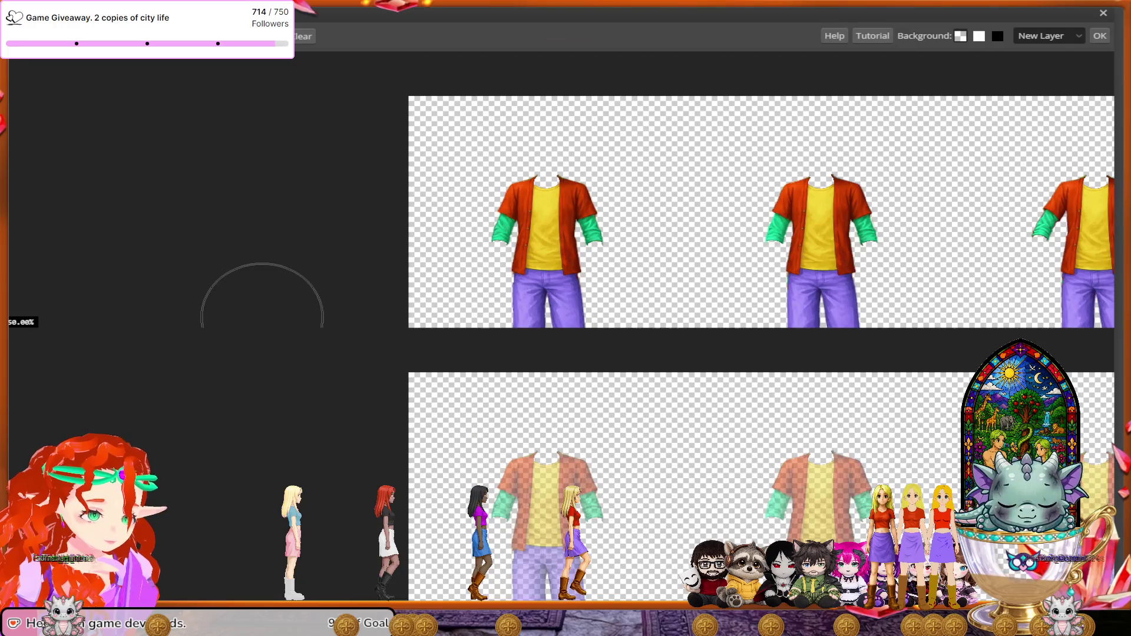
scroll(262, 321, up, 3)
scroll(262, 321, up, 3)
scroll(262, 321, down, 2)
scroll(262, 321, down, 2)
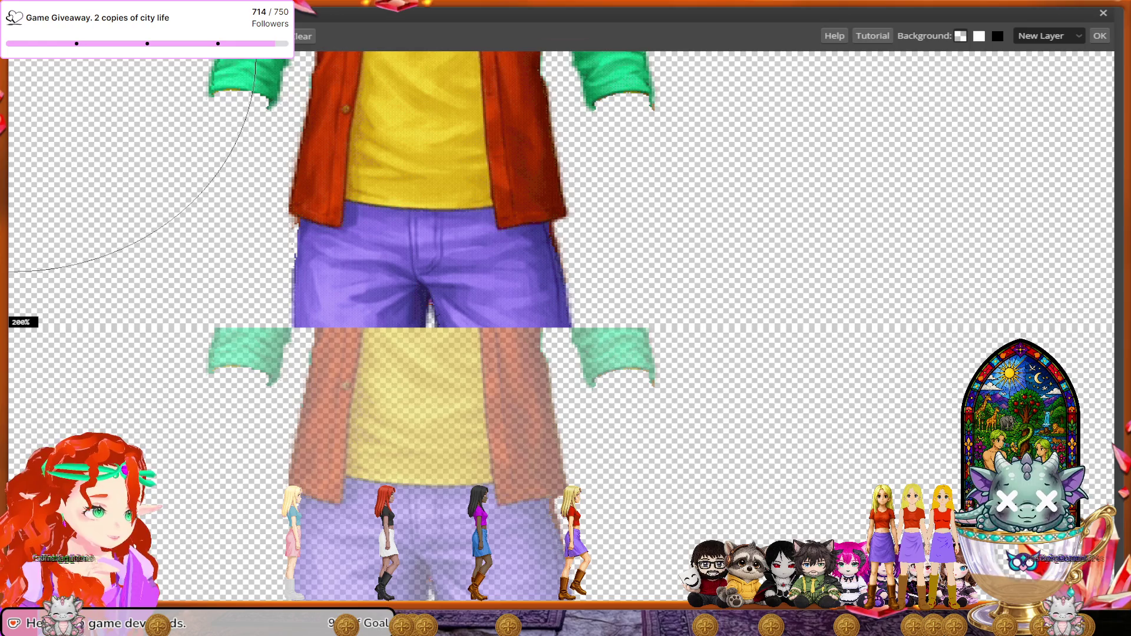
right_click(43, 59)
drag(145, 71, 117, 71)
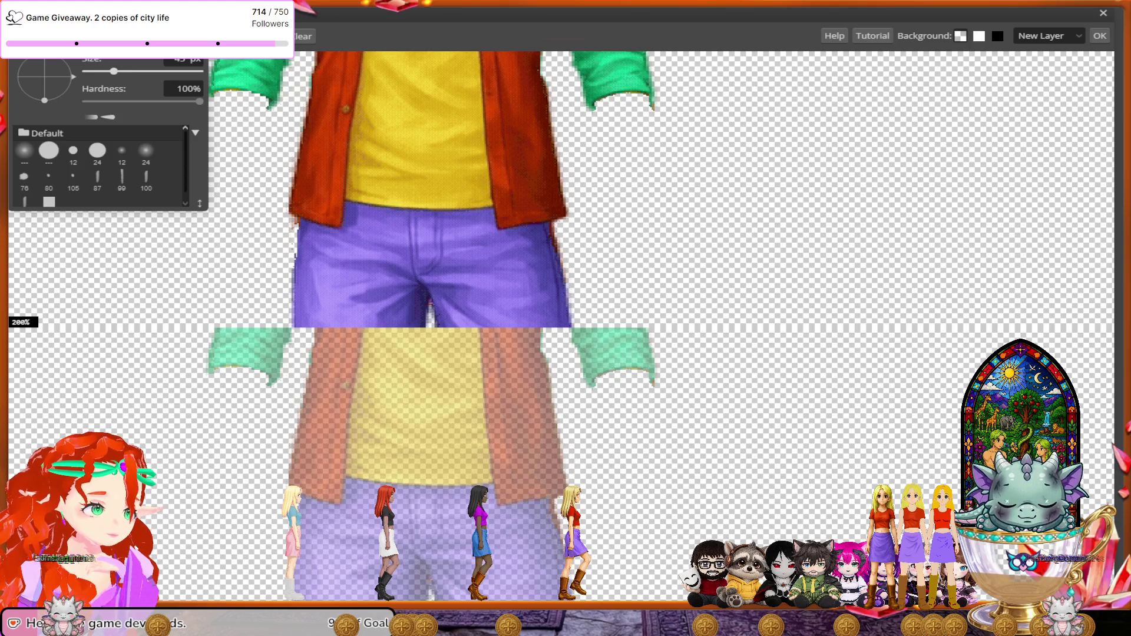
- Paint a remove stroke across the first outfit's jacket hem and shirt bottom
key(Return)
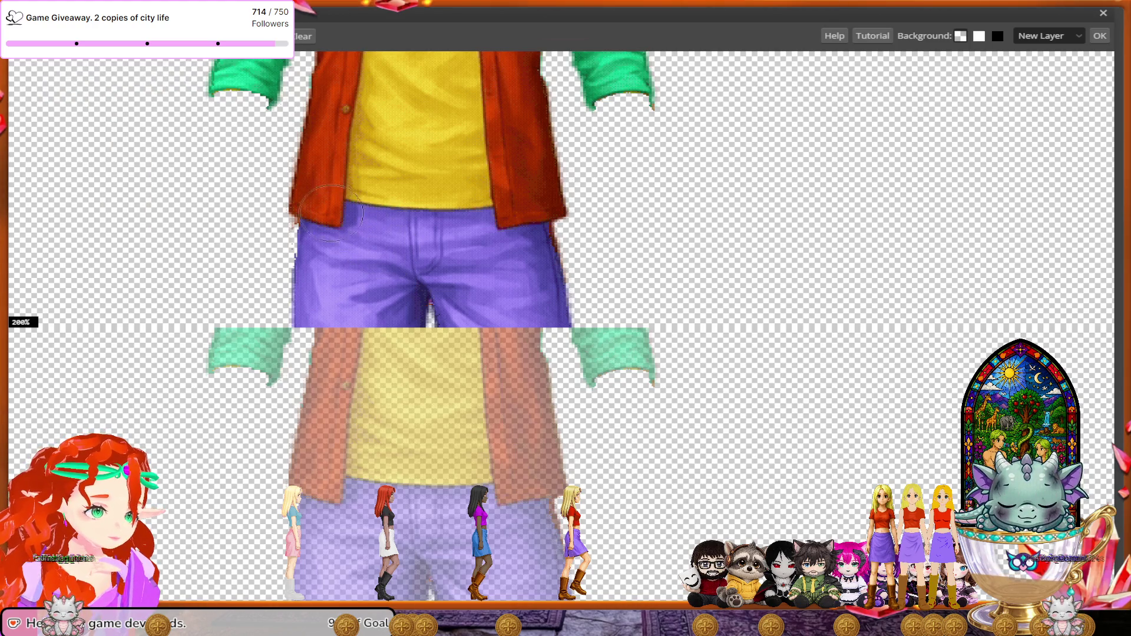
click(311, 188)
mouse_move(311, 187)
mouse_down()
mouse_move(273, 177)
mouse_move(510, 170)
mouse_move(547, 203)
mouse_move(562, 177)
mouse_move(527, 175)
mouse_up()
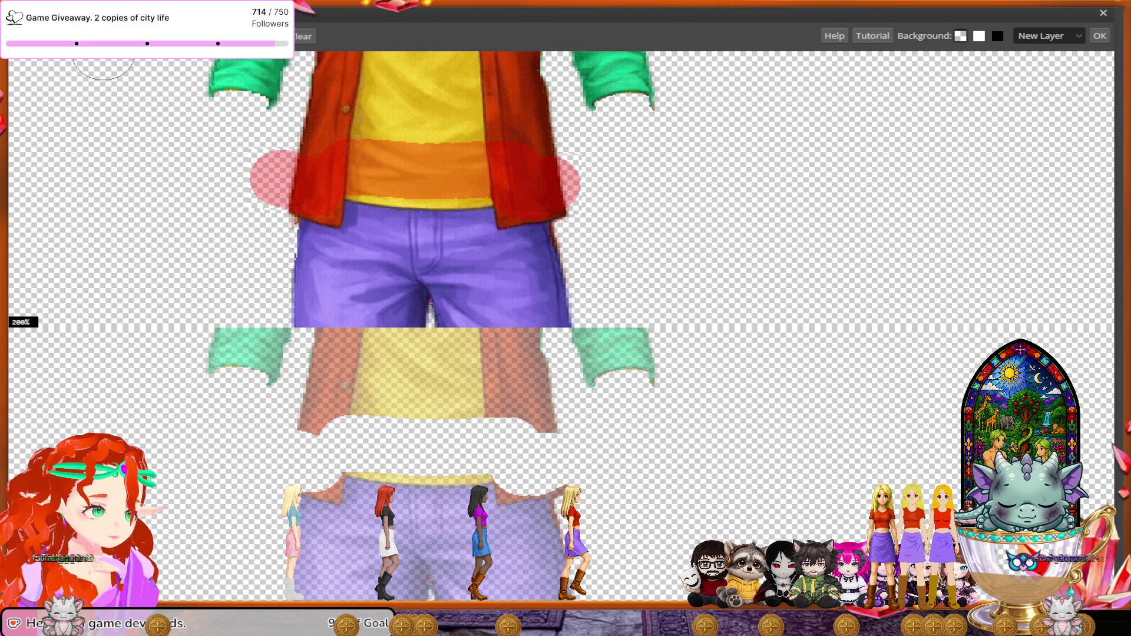
- Paint a keep stroke across the full trouser waistband
scroll(464, 318, down, 3)
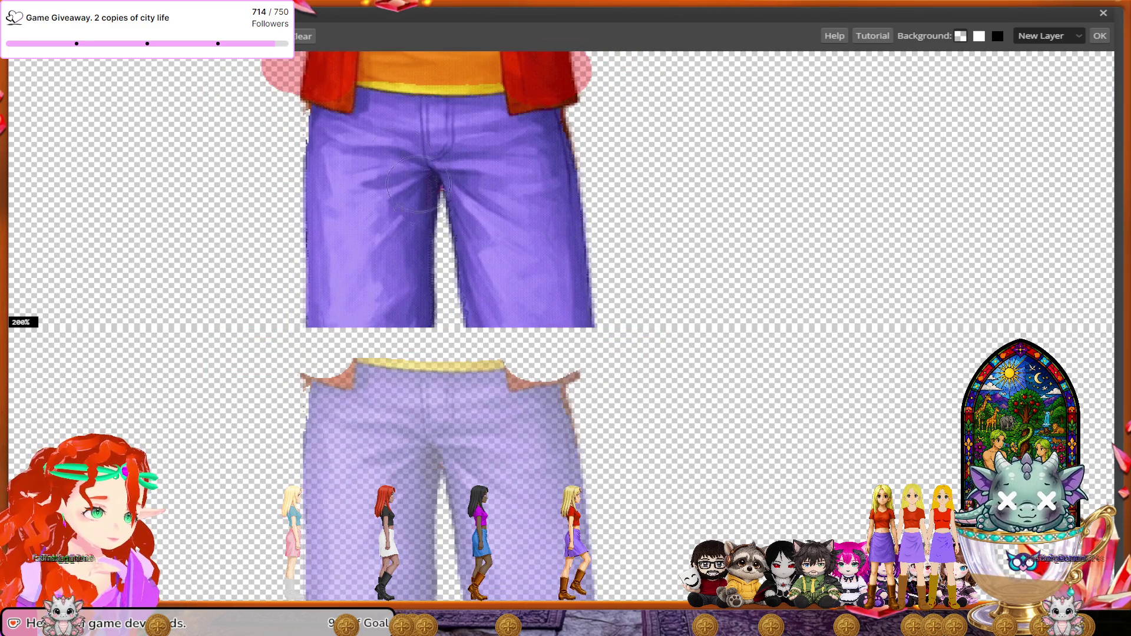
mouse_move(389, 125)
mouse_down()
mouse_move(392, 141)
mouse_move(286, 141)
mouse_up()
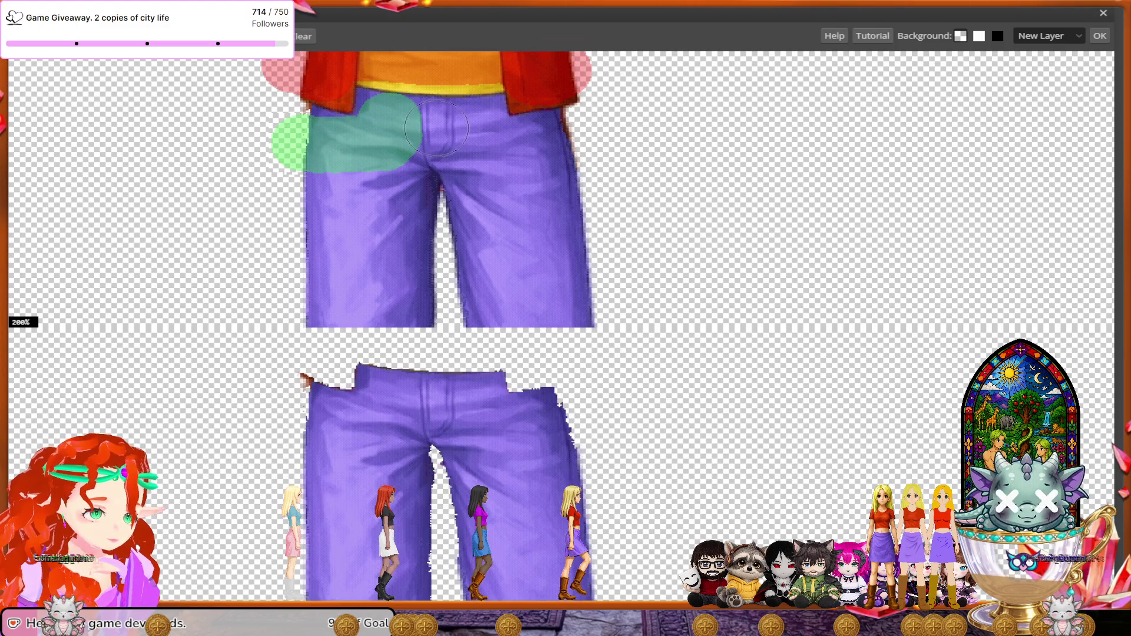
mouse_move(430, 122)
mouse_down()
mouse_move(477, 127)
mouse_move(496, 145)
mouse_move(577, 141)
mouse_up()
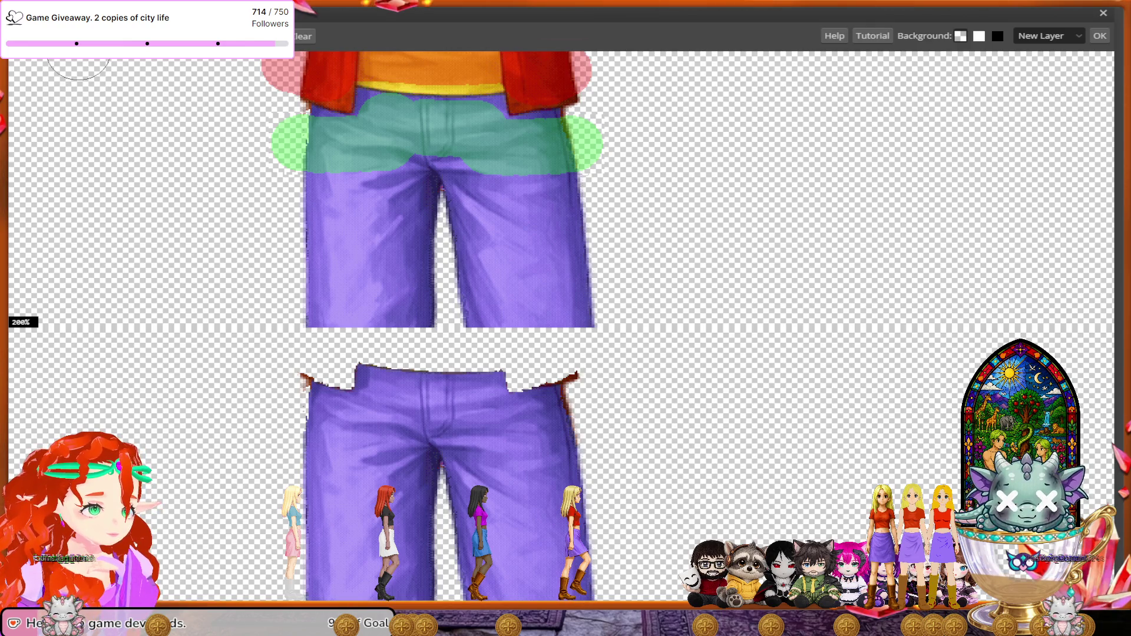
scroll(329, 312, down, 1)
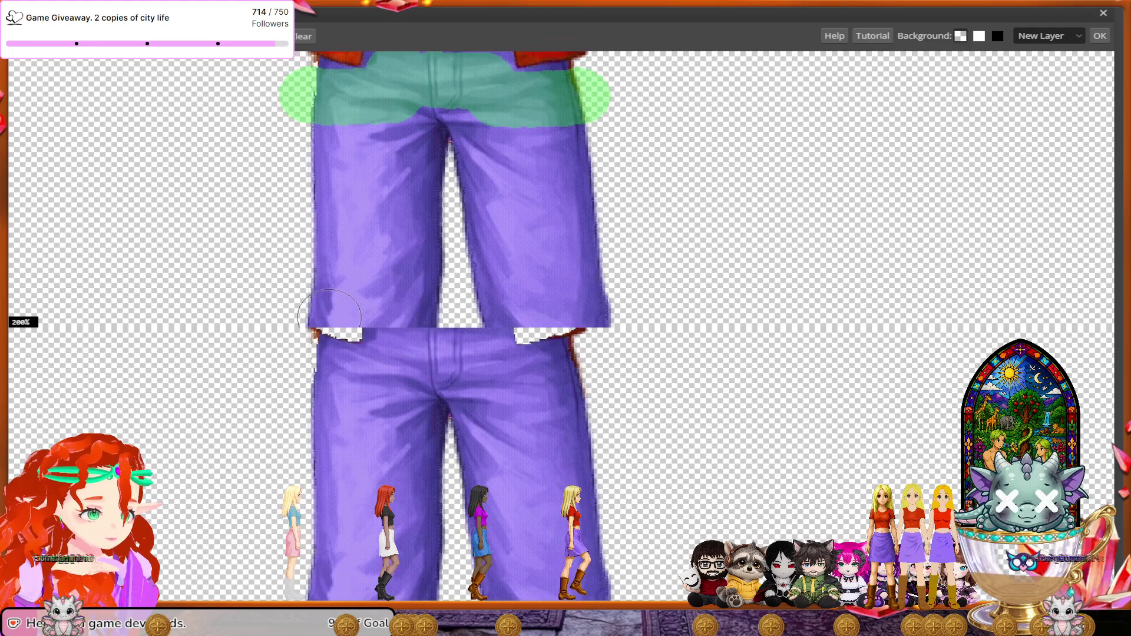
scroll(329, 315, down, 1)
scroll(329, 317, down, 1)
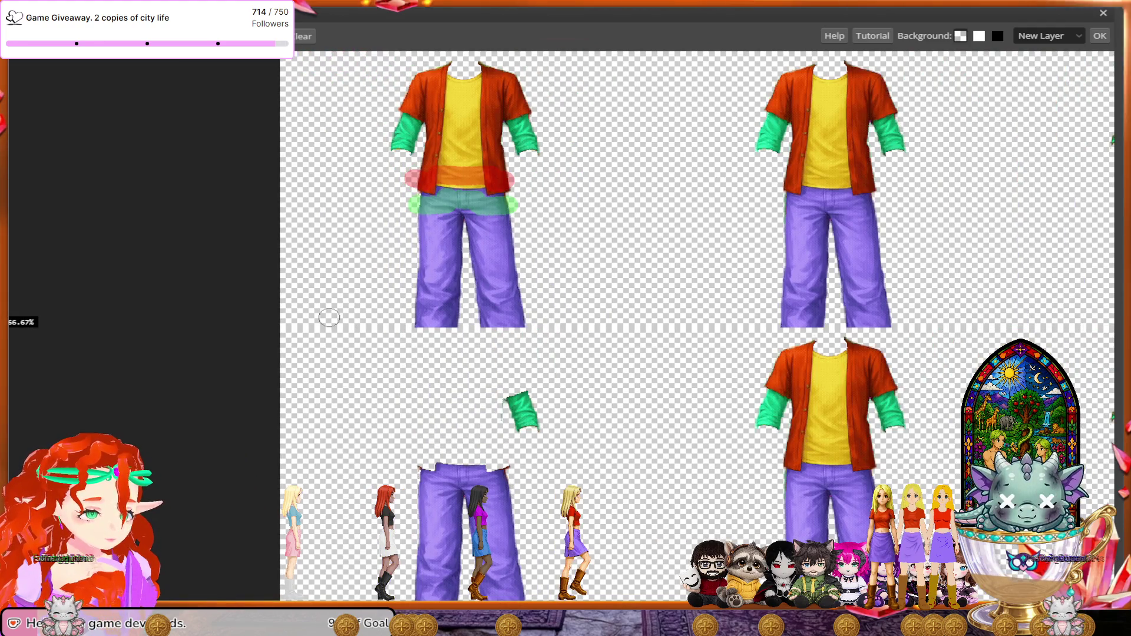
scroll(329, 318, up, 1)
scroll(329, 317, up, 1)
scroll(330, 317, up, 1)
scroll(330, 318, up, 1)
scroll(329, 317, up, 1)
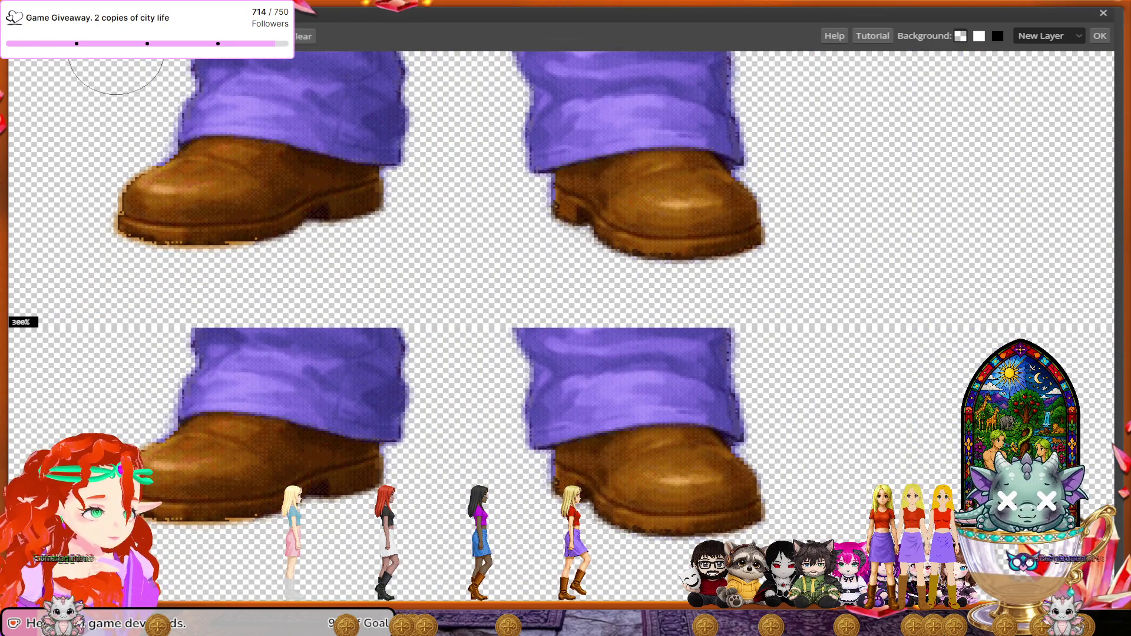
- Mark both of the first frame's boots, including the left toe, for removal
drag(353, 213, 193, 204)
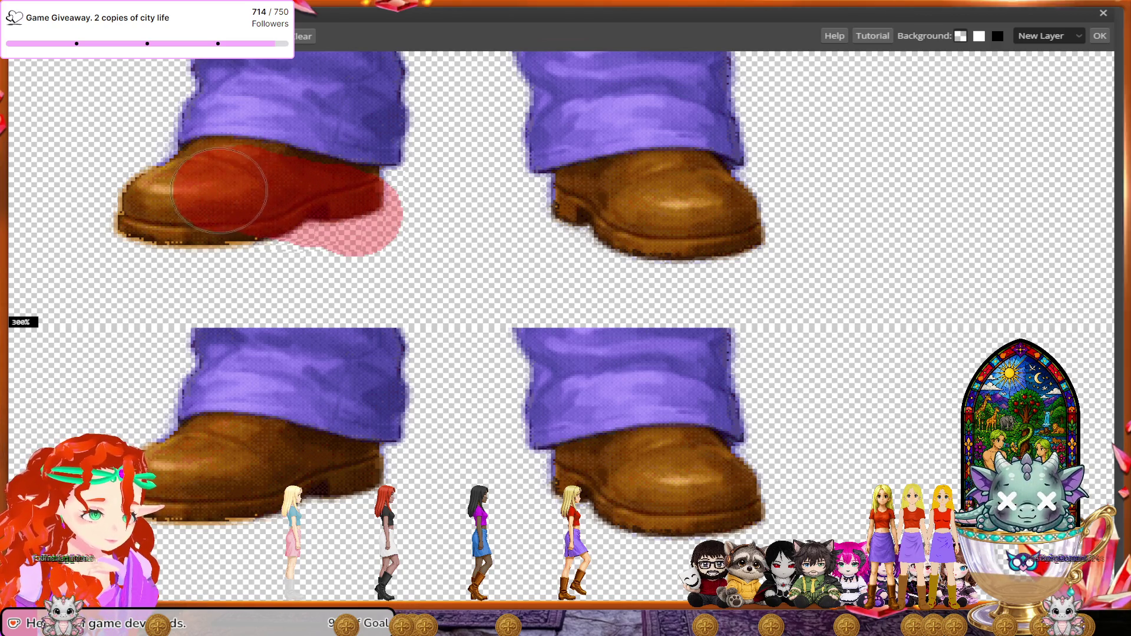
drag(192, 204, 232, 239)
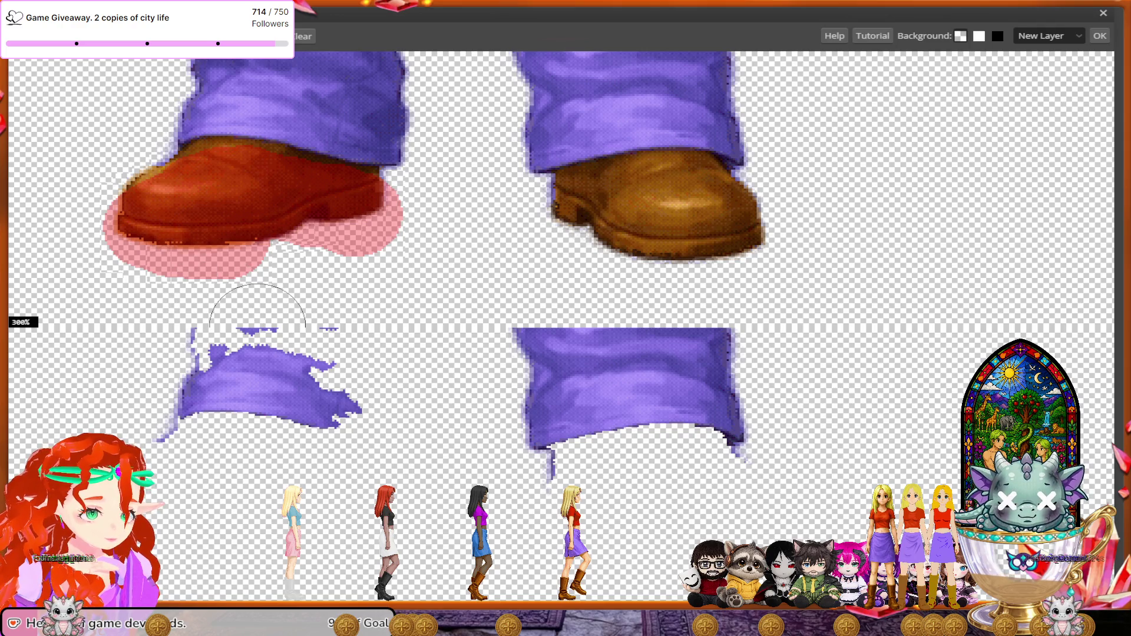
drag(581, 213, 675, 207)
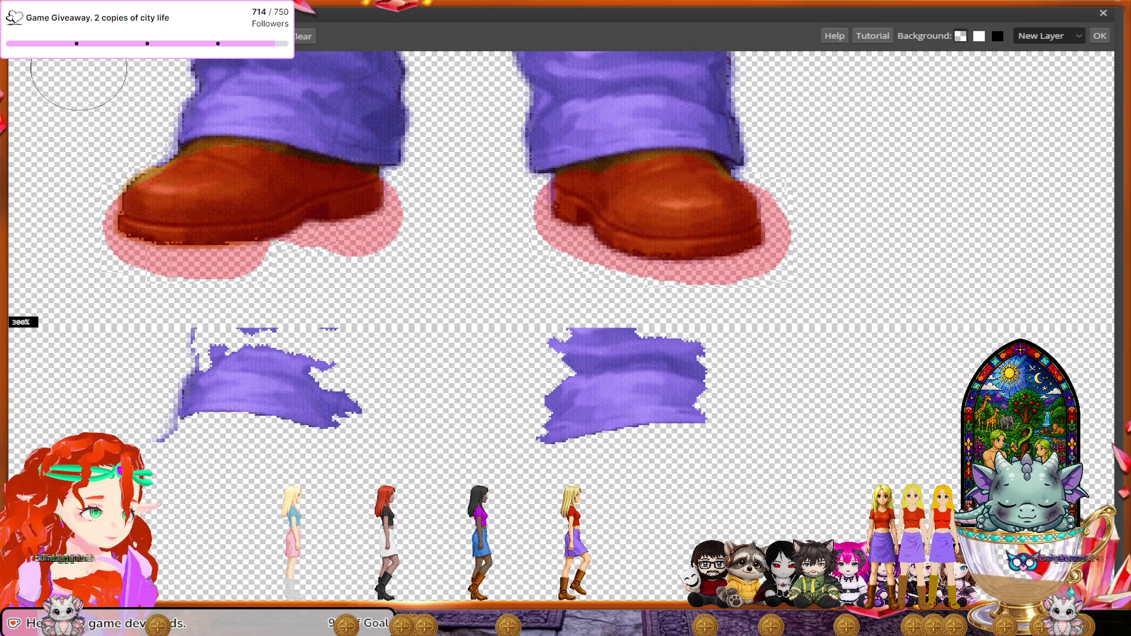
- Mark the left and right trouser cuffs to keep
drag(418, 117, 191, 90)
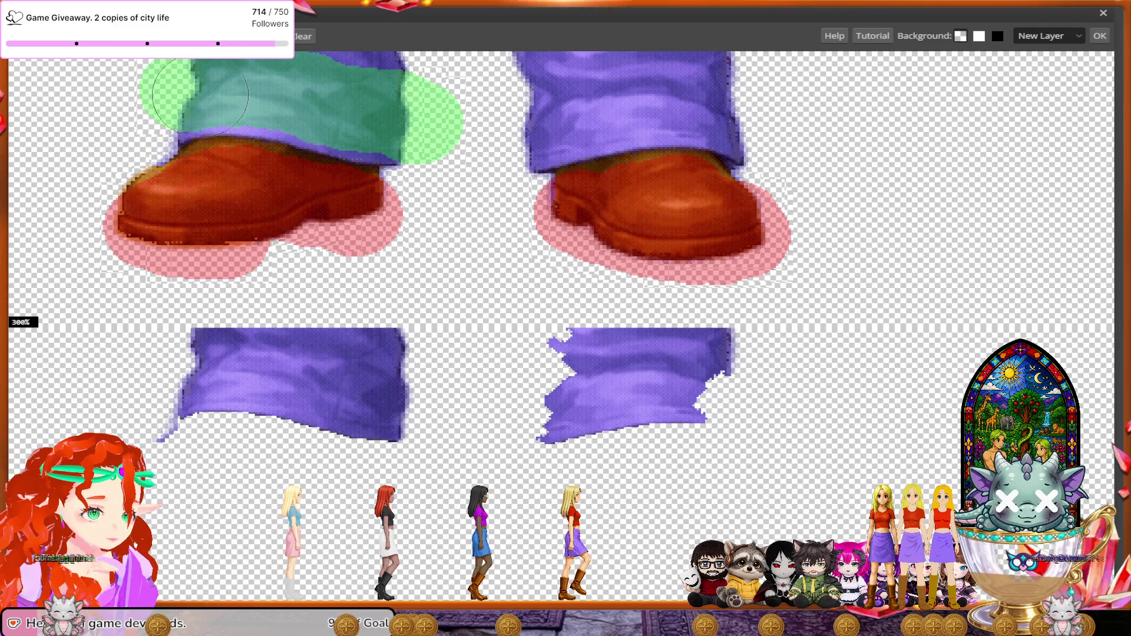
mouse_move(510, 124)
mouse_down()
mouse_move(624, 102)
mouse_move(728, 109)
mouse_move(761, 124)
mouse_up()
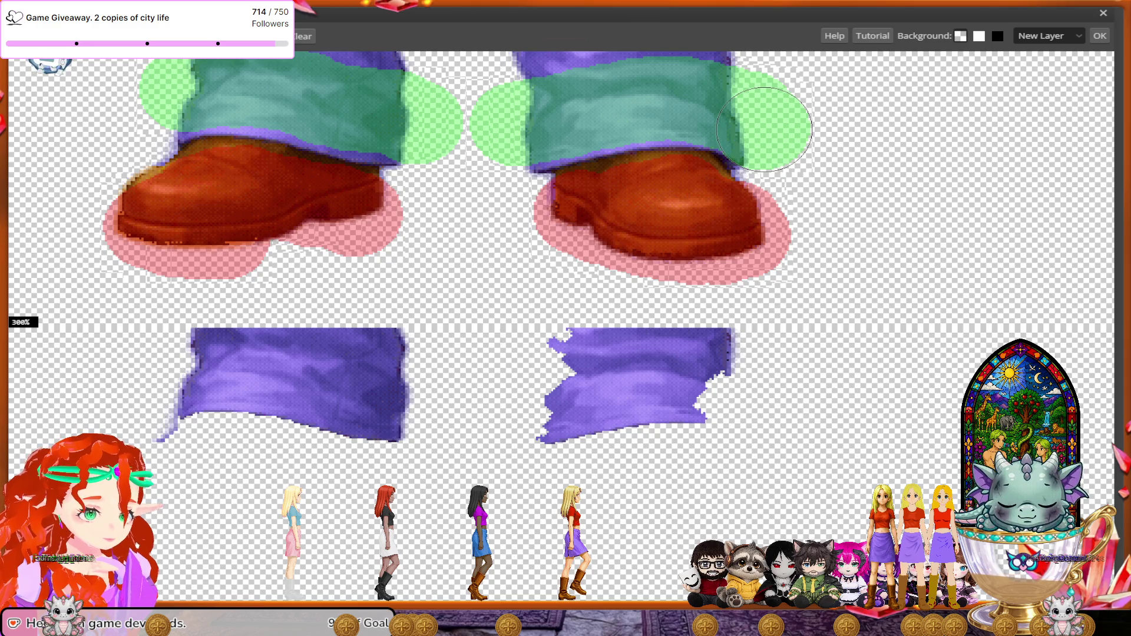
scroll(676, 318, down, 2)
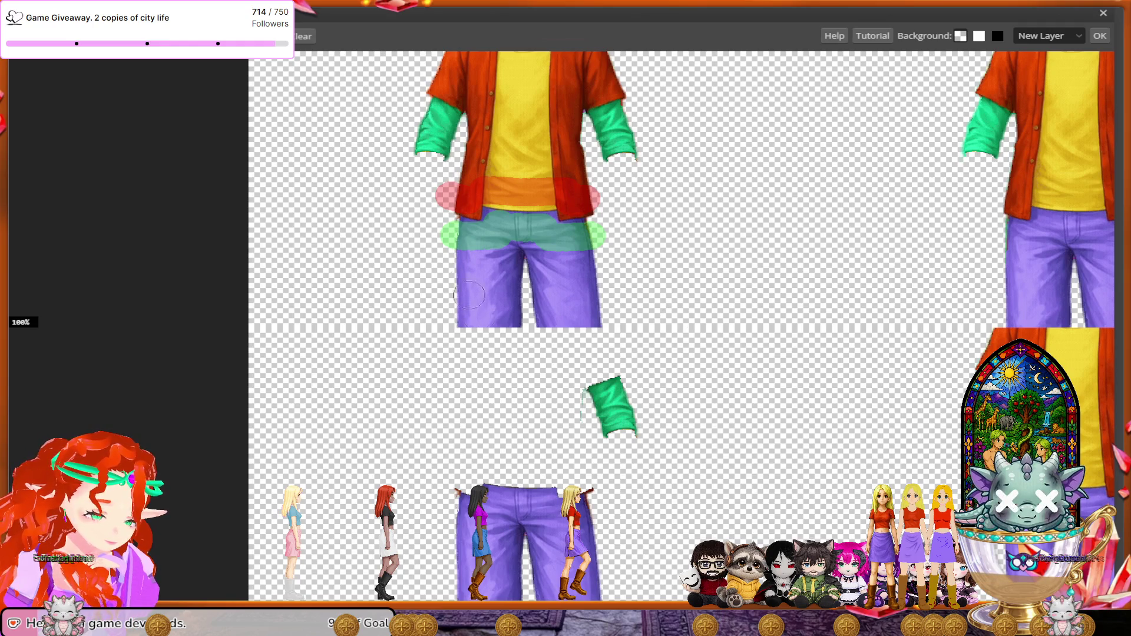
scroll(513, 265, up, 1)
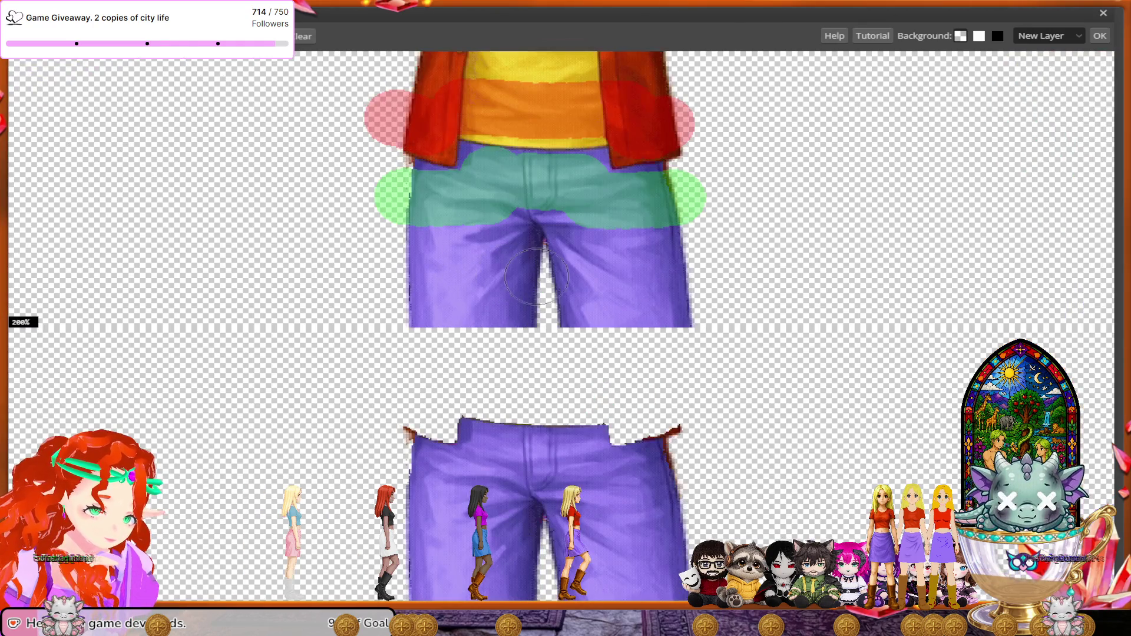
- Touch up the right hip and paint remove strokes over the green sleeve and chest
drag(650, 132, 668, 127)
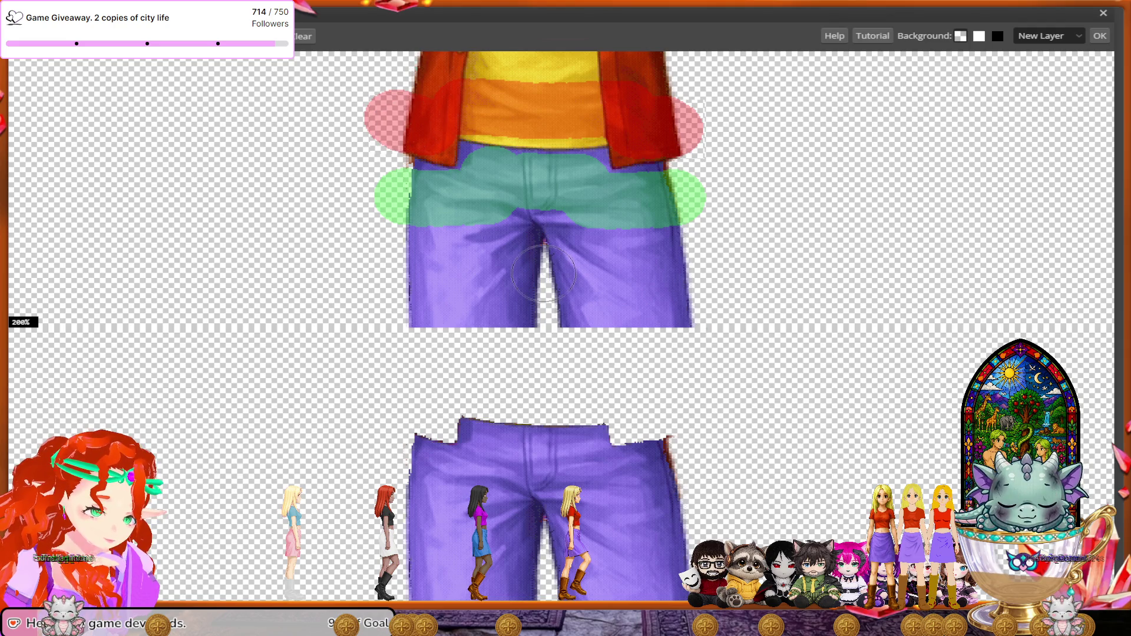
scroll(546, 277, up, 3)
mouse_move(648, 118)
mouse_down()
mouse_move(690, 123)
mouse_move(467, 136)
mouse_up()
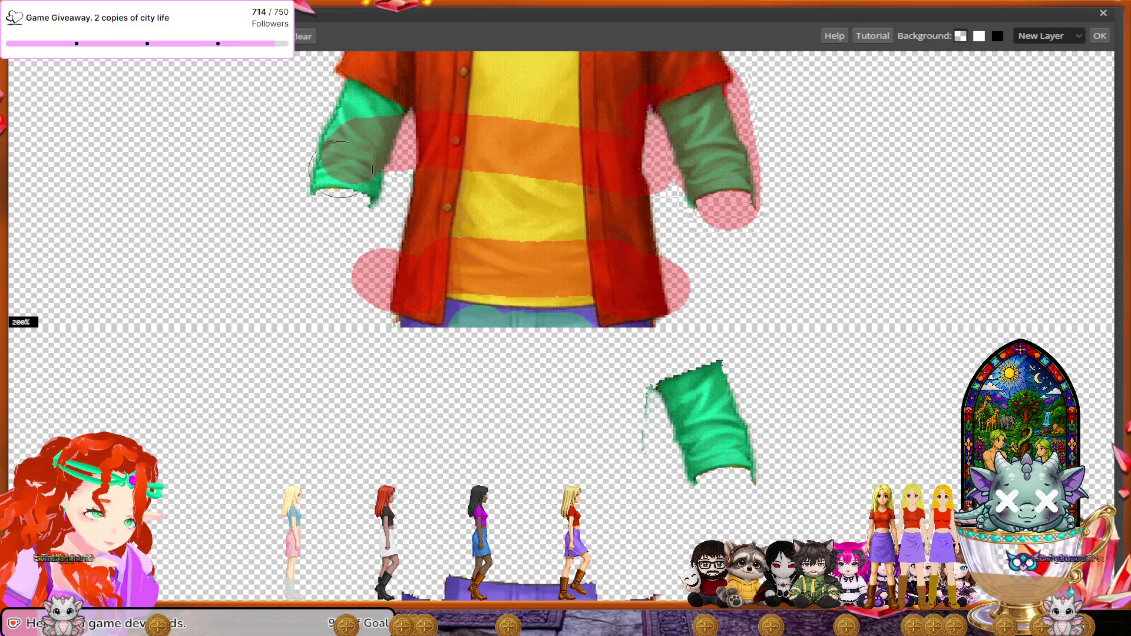
drag(467, 136, 612, 165)
- Zoom out and pan along the sheet to check the trousers-only preview
scroll(667, 318, down, 3)
scroll(667, 323, down, 4)
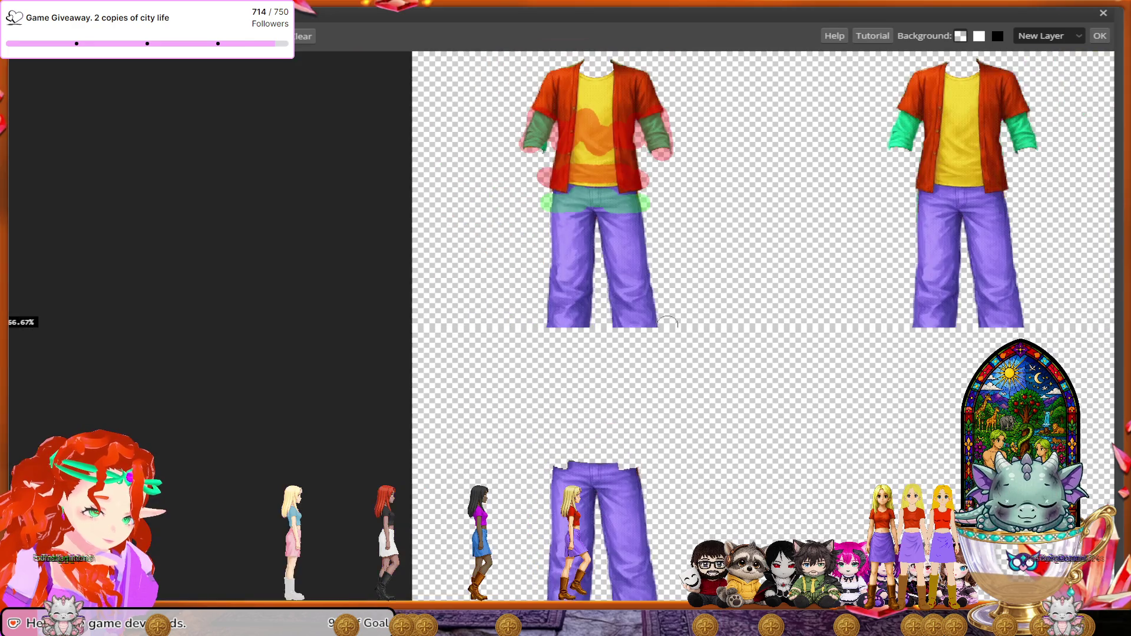
scroll(668, 323, right, 2)
scroll(667, 323, right, 3)
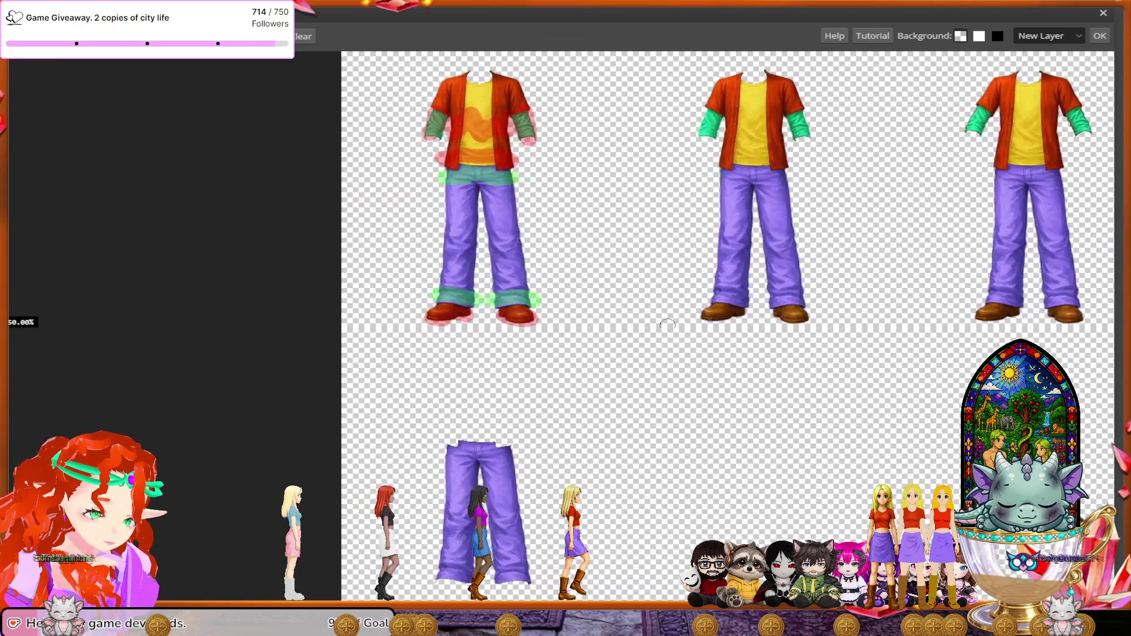
scroll(668, 323, right, 4)
scroll(667, 323, right, 2)
scroll(668, 323, up, 4)
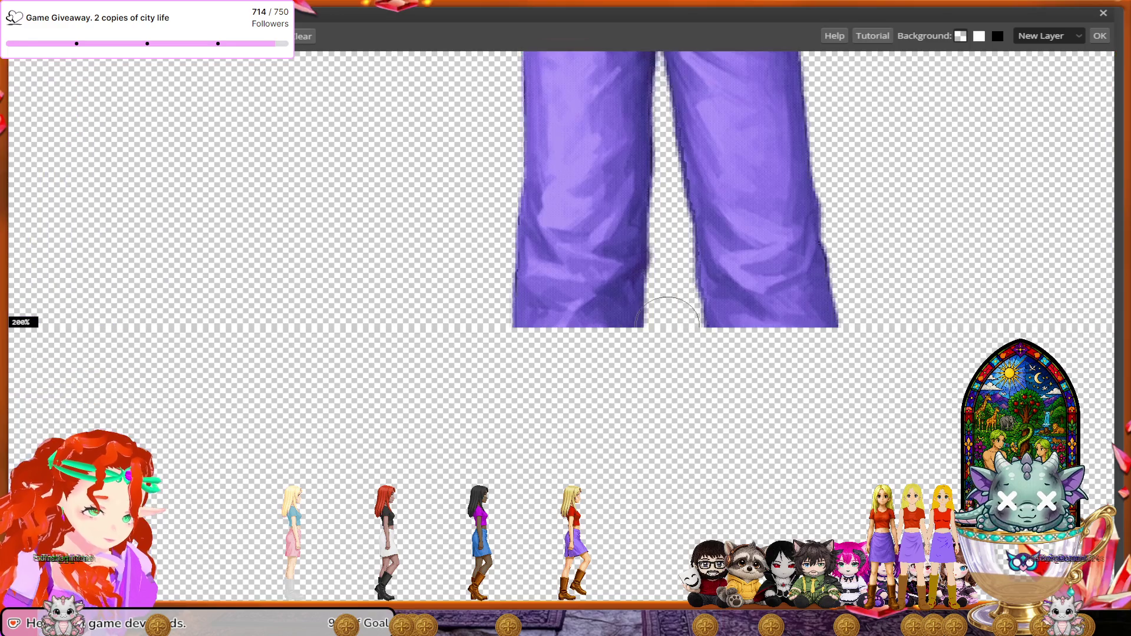
scroll(668, 312, up, 2)
scroll(667, 312, right, 1)
scroll(667, 312, up, 3)
scroll(668, 312, right, 2)
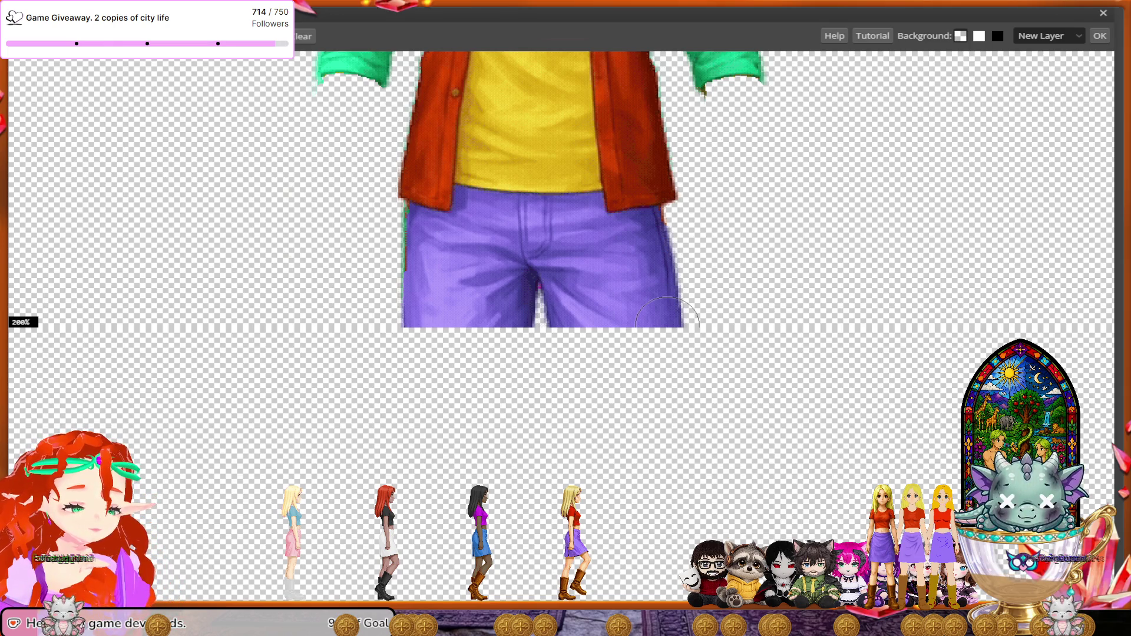
scroll(668, 322, down, 1)
scroll(717, 325, down, 3)
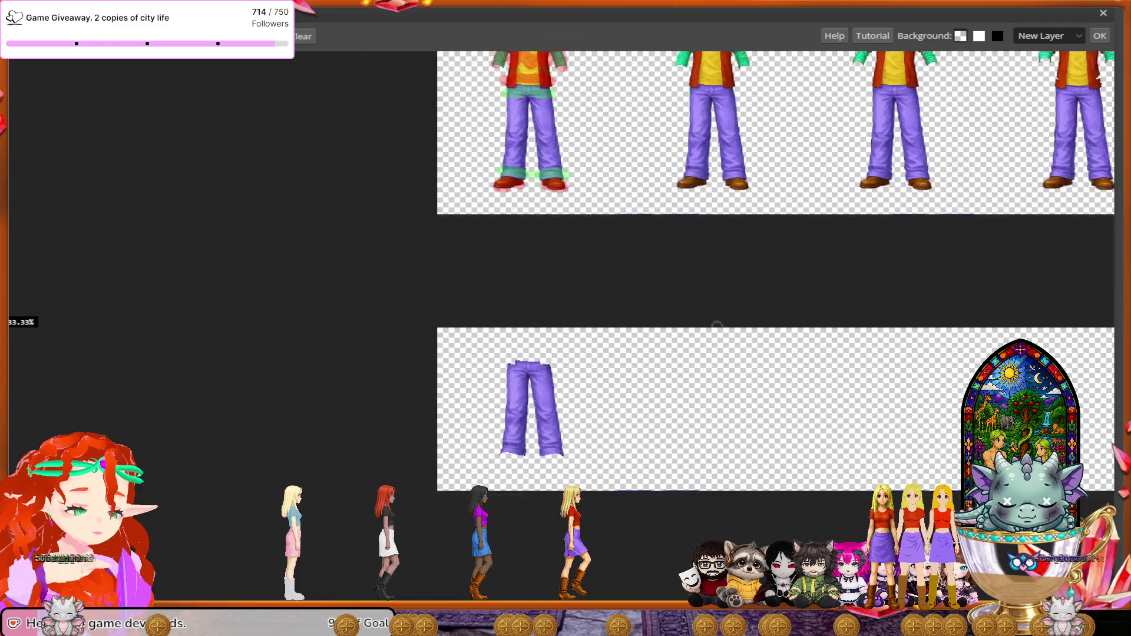
scroll(717, 325, down, 1)
scroll(717, 325, down, 1)
scroll(717, 325, down, 1)
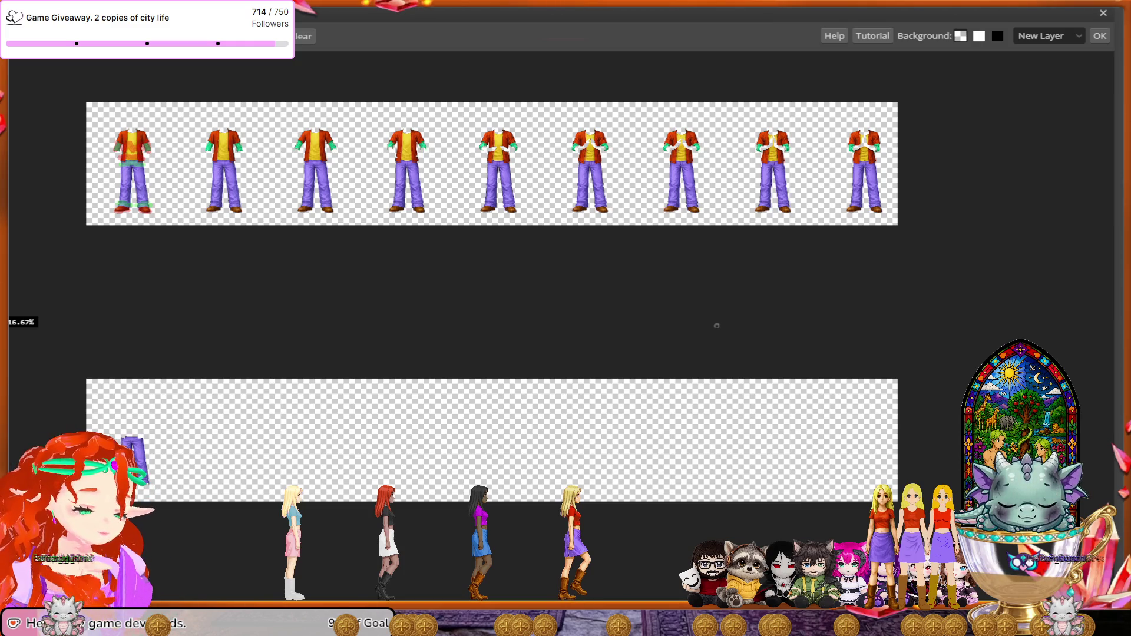
scroll(717, 325, up, 3)
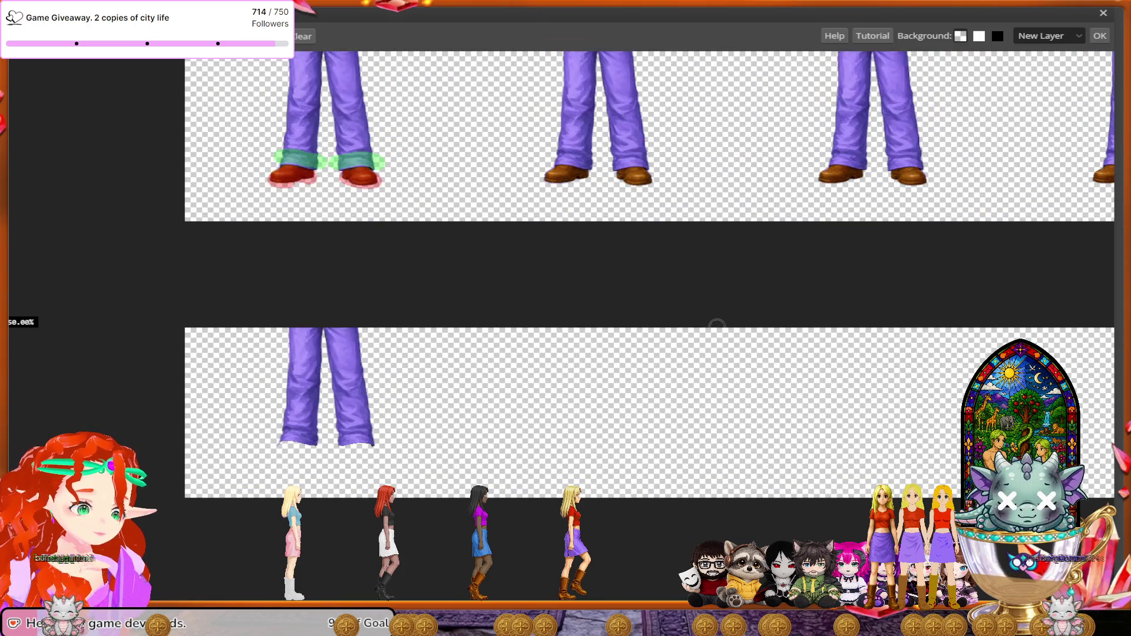
scroll(717, 326, up, 1)
scroll(717, 325, up, 1)
scroll(717, 325, up, 1)
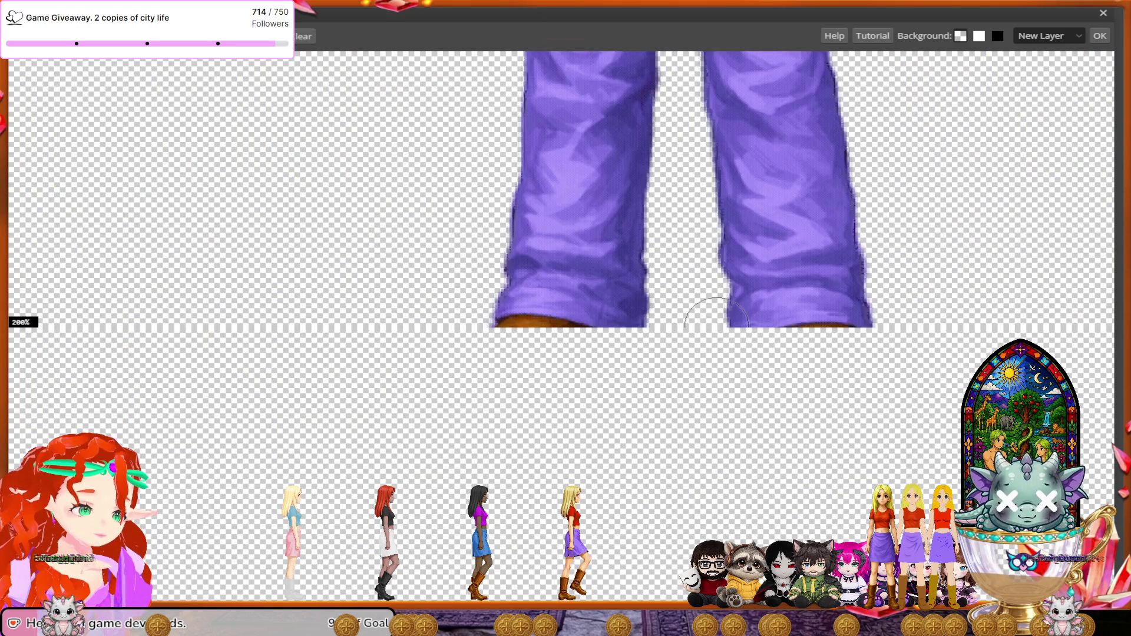
scroll(716, 325, up, 1)
scroll(717, 325, up, 2)
scroll(716, 325, up, 2)
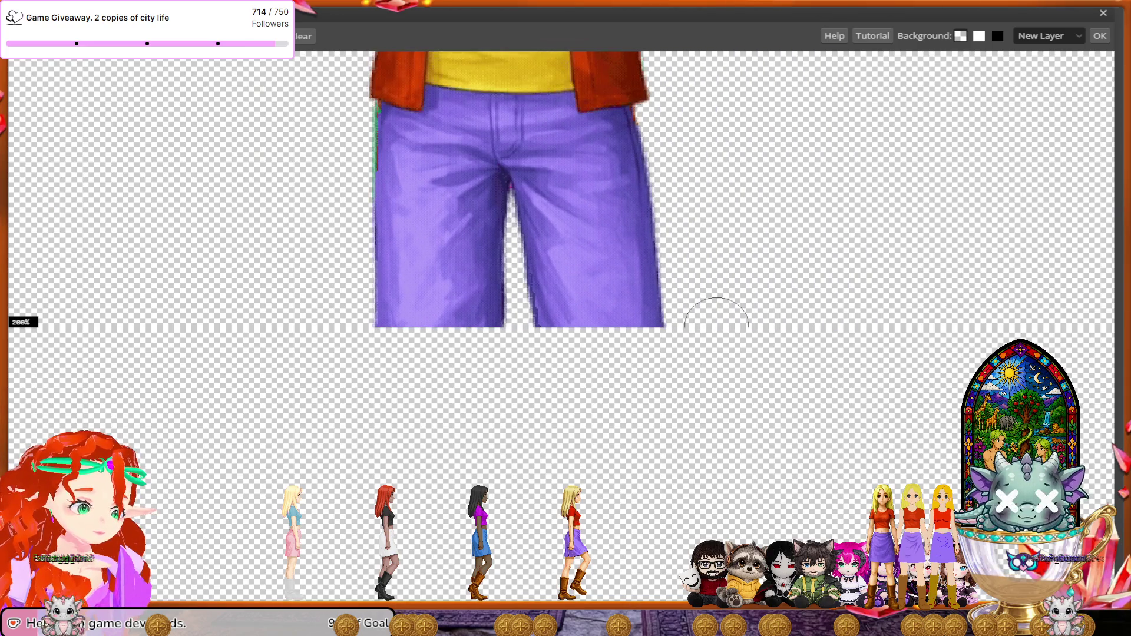
scroll(716, 325, up, 1)
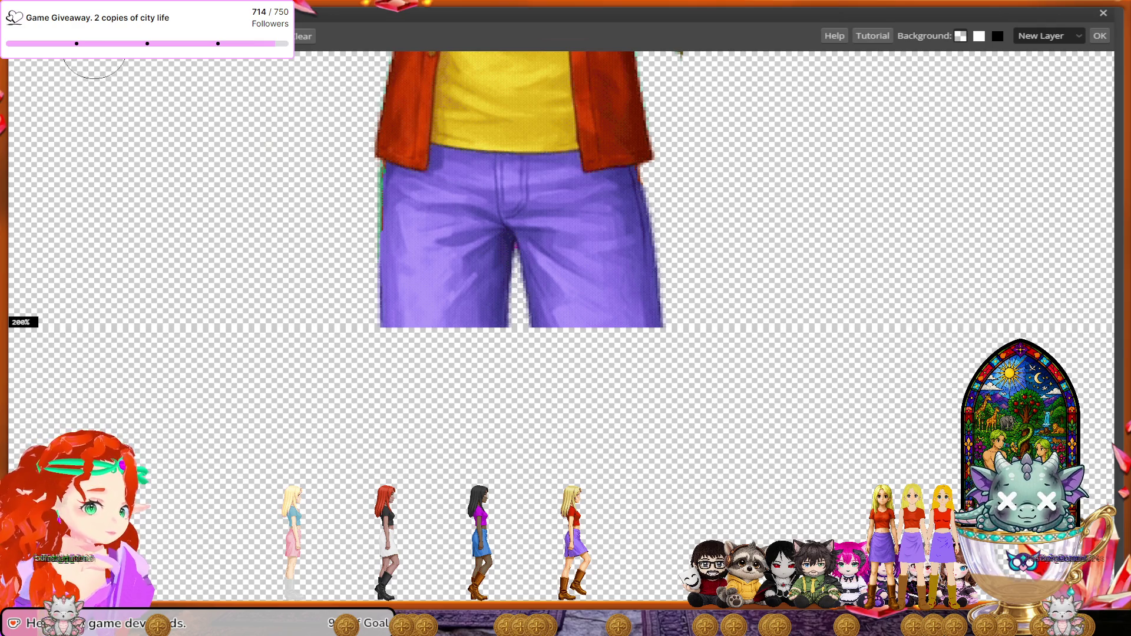
- Paint remove strokes beside both jacket flaps and a keep stroke over the second frame's waistband
mouse_move(399, 130)
mouse_down()
mouse_move(442, 109)
mouse_move(636, 126)
mouse_up()
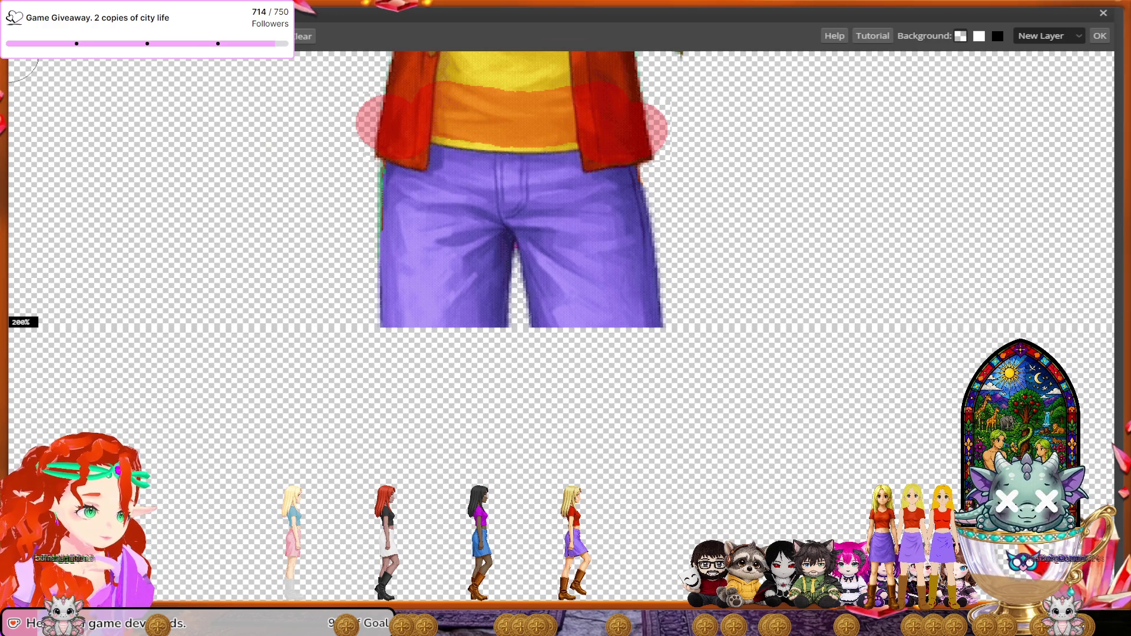
mouse_move(398, 197)
mouse_down()
mouse_move(382, 195)
mouse_move(461, 187)
mouse_move(463, 177)
mouse_move(556, 177)
mouse_move(590, 203)
mouse_move(630, 195)
mouse_up()
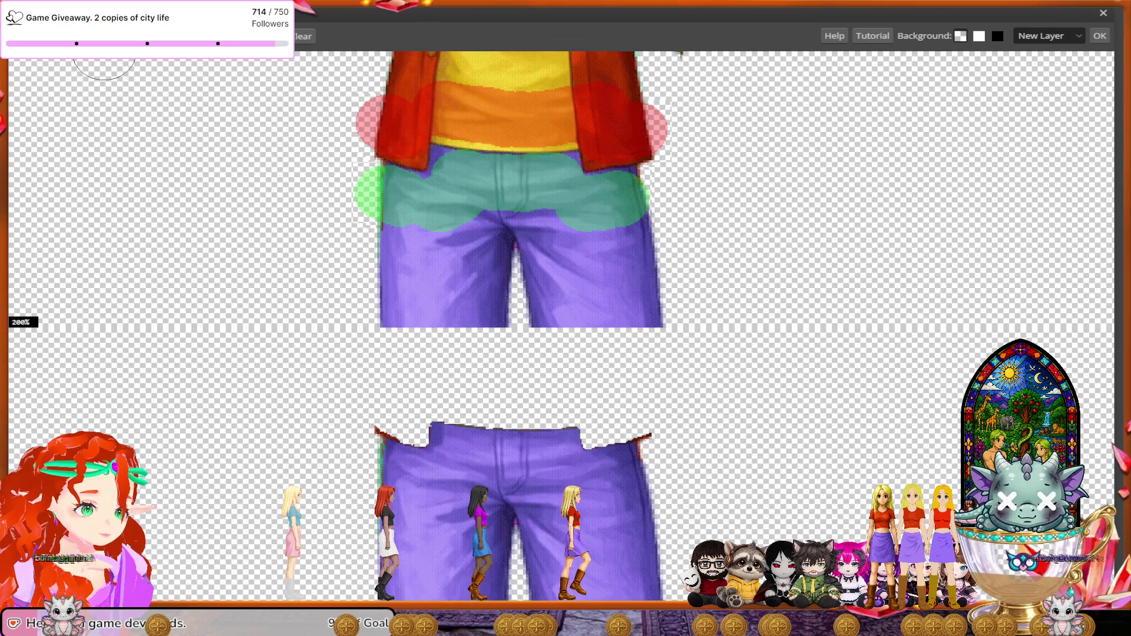
mouse_move(397, 127)
mouse_down()
mouse_move(352, 129)
mouse_move(376, 130)
mouse_up()
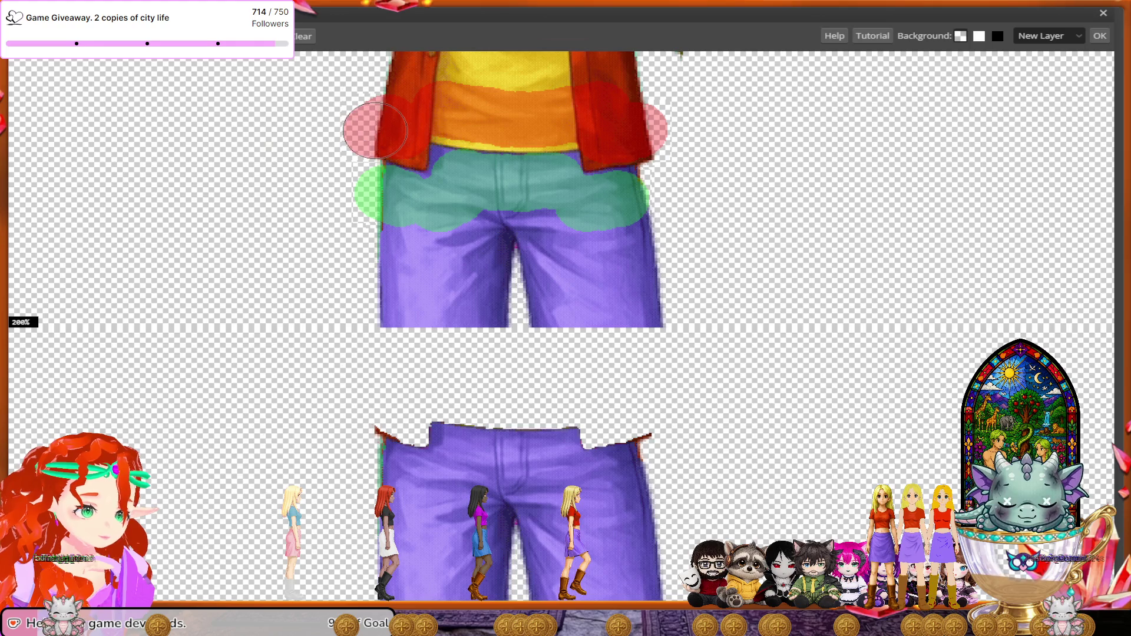
drag(656, 132, 672, 141)
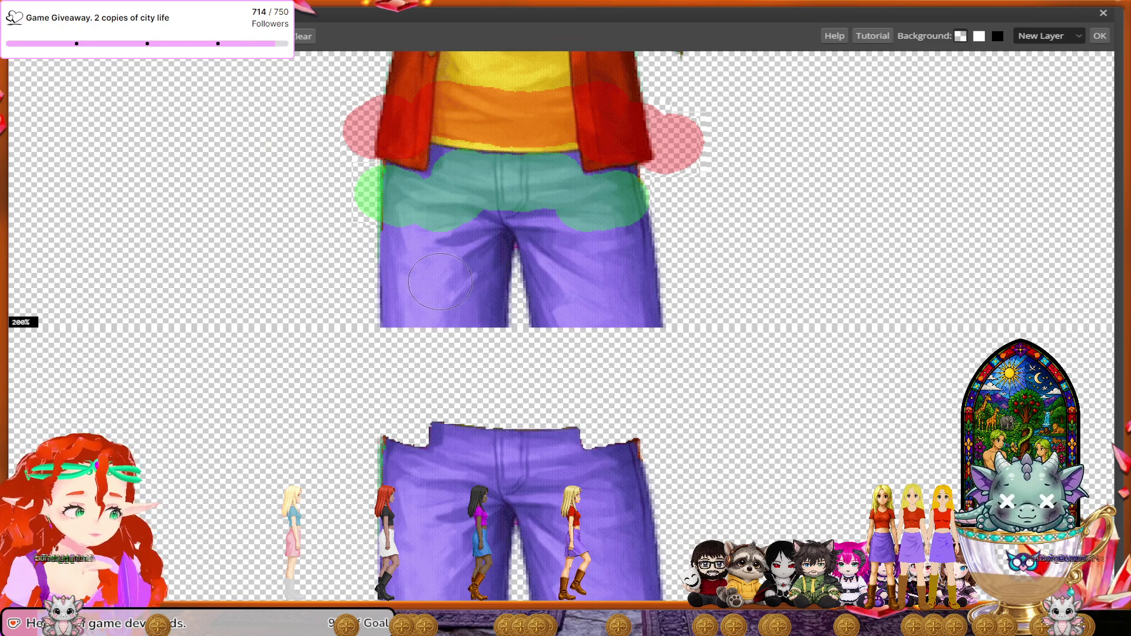
scroll(463, 307, down, 3)
scroll(463, 314, down, 2)
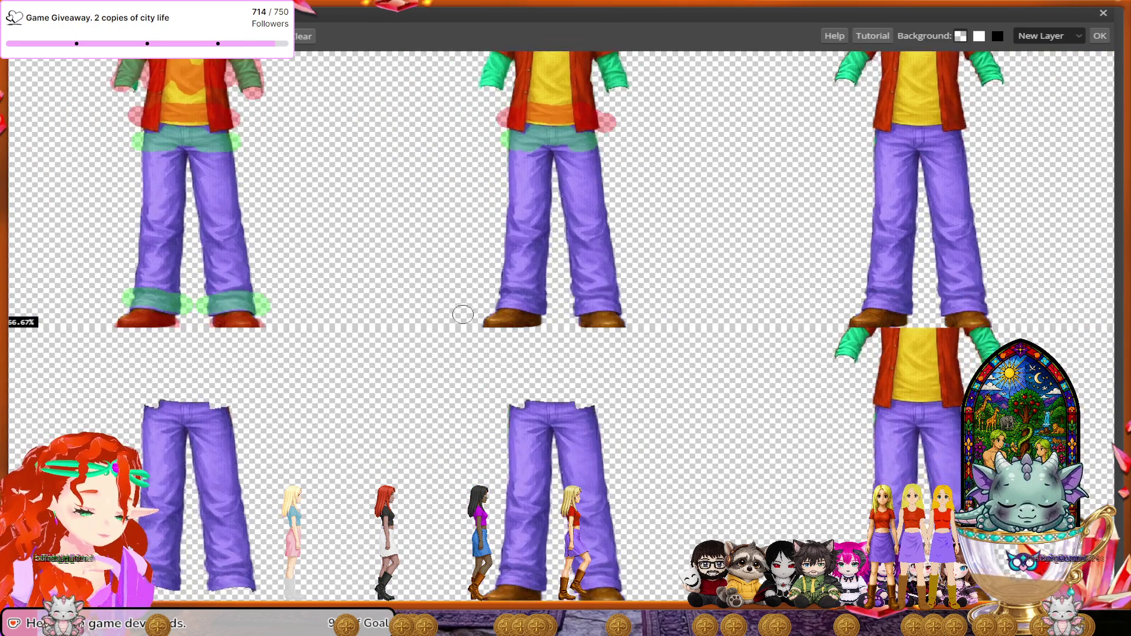
scroll(463, 314, down, 2)
scroll(463, 314, up, 1)
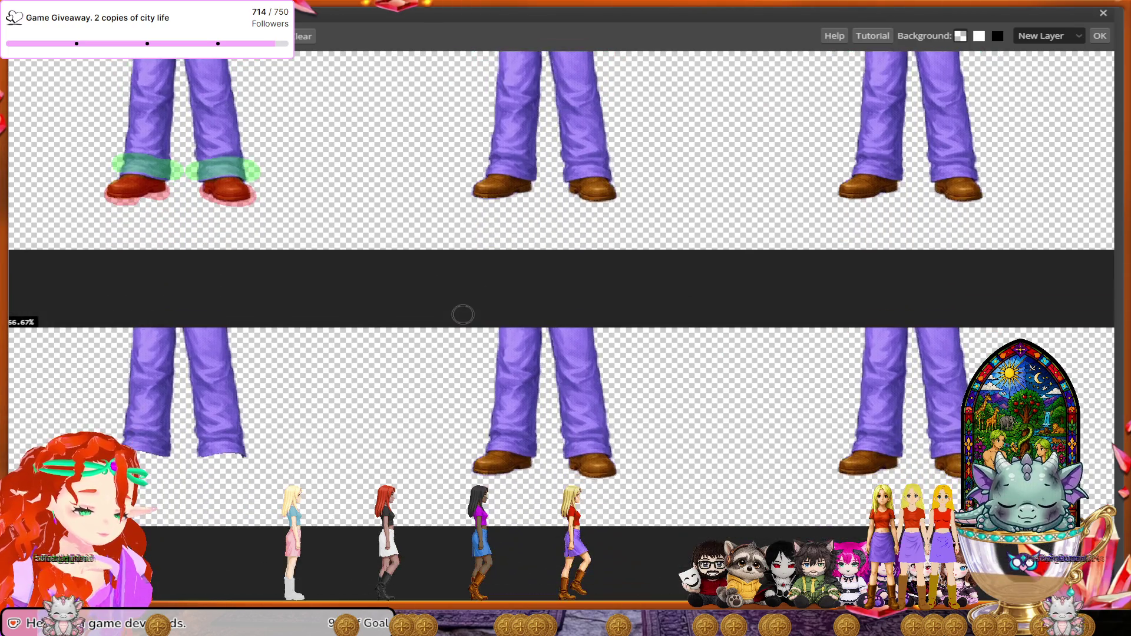
scroll(463, 314, up, 1)
scroll(462, 314, up, 1)
scroll(463, 314, up, 1)
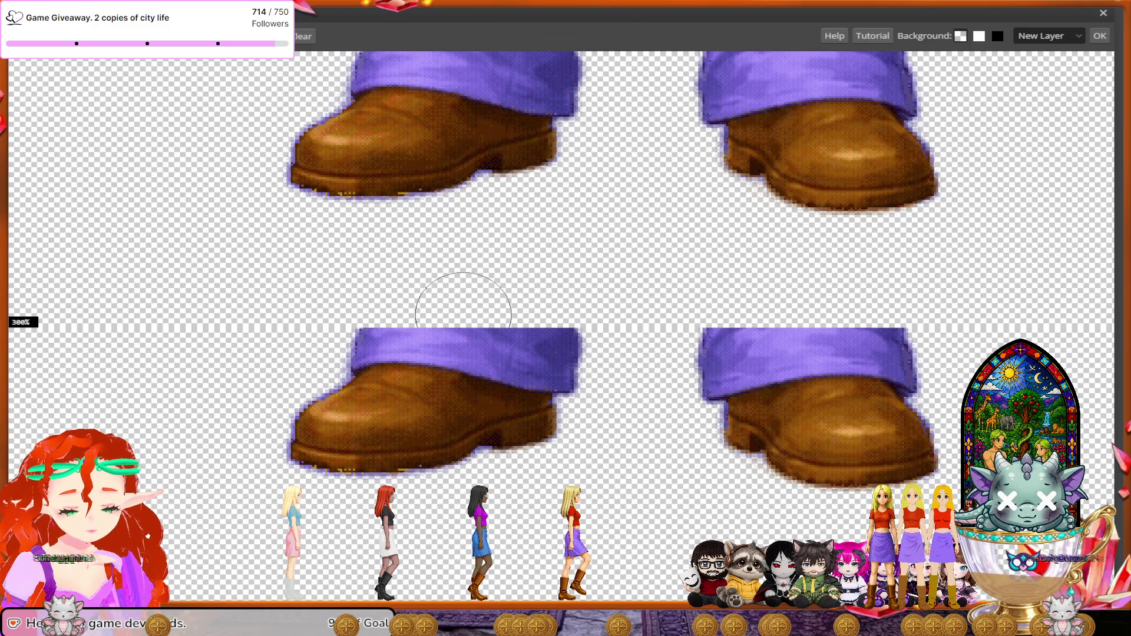
- Mark the second frame's boots for removal and both cuffs to keep, clearing stray boot pixels
mouse_move(760, 167)
mouse_down()
mouse_move(849, 151)
mouse_move(784, 142)
mouse_up()
mouse_move(524, 165)
mouse_down()
mouse_move(450, 147)
mouse_move(423, 177)
mouse_up()
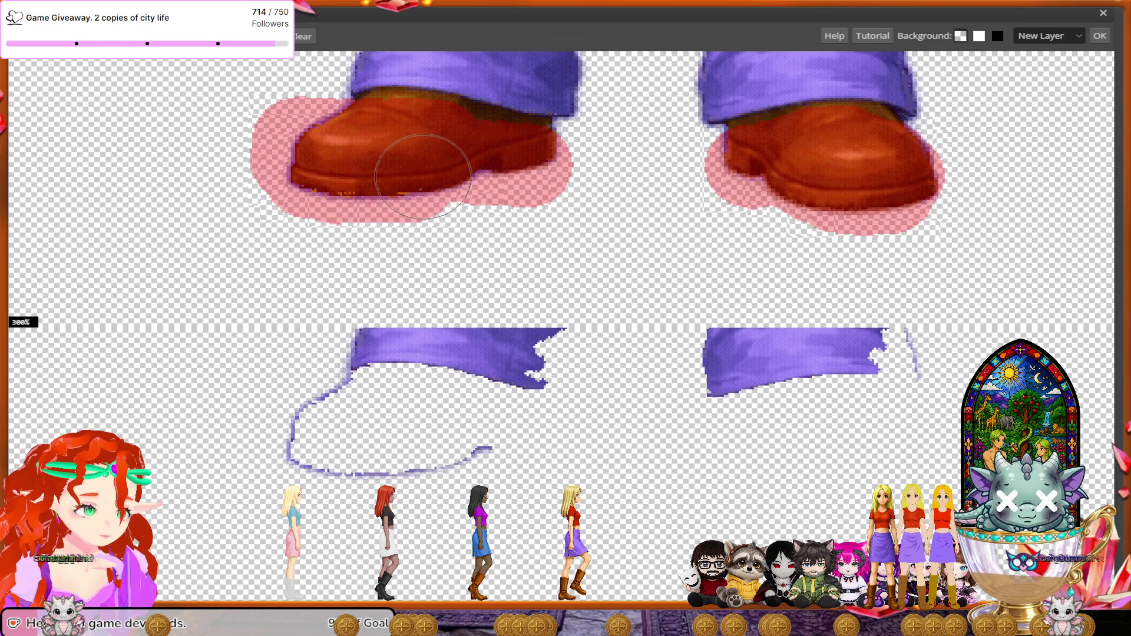
mouse_move(566, 71)
mouse_down()
mouse_move(468, 62)
mouse_move(469, 73)
mouse_up()
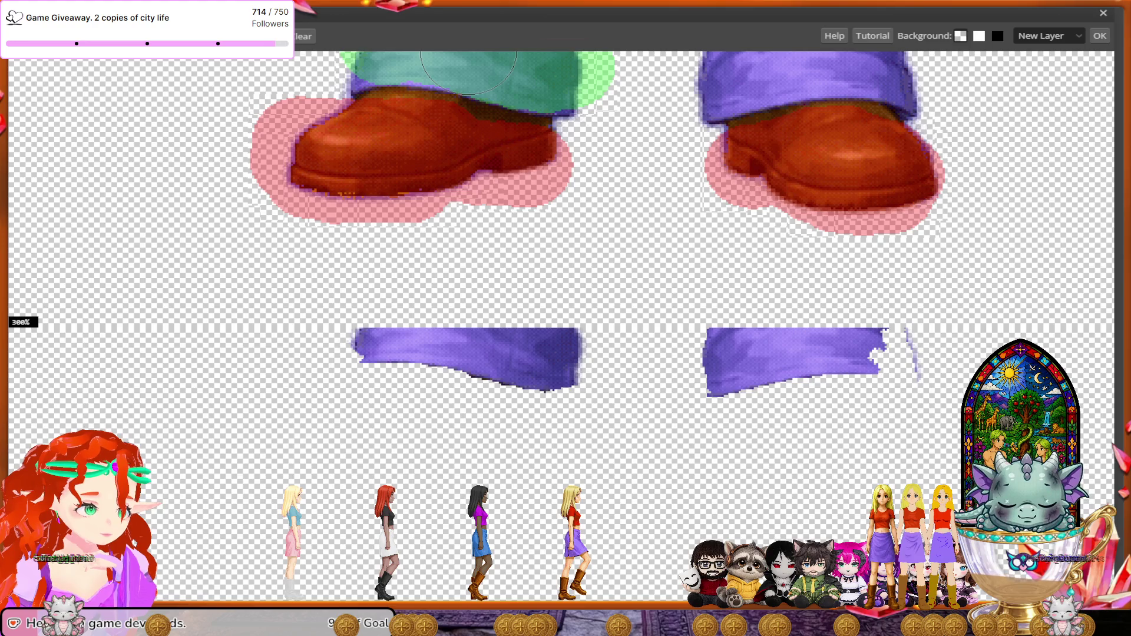
drag(468, 47, 363, 46)
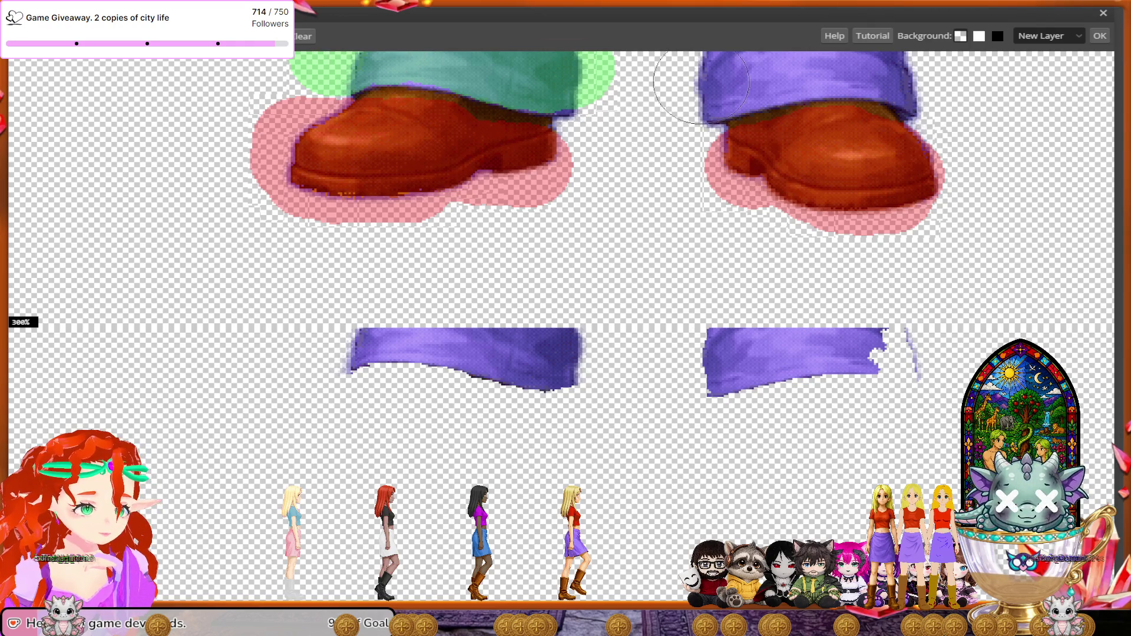
mouse_move(704, 82)
mouse_down()
mouse_move(870, 66)
mouse_move(922, 74)
mouse_up()
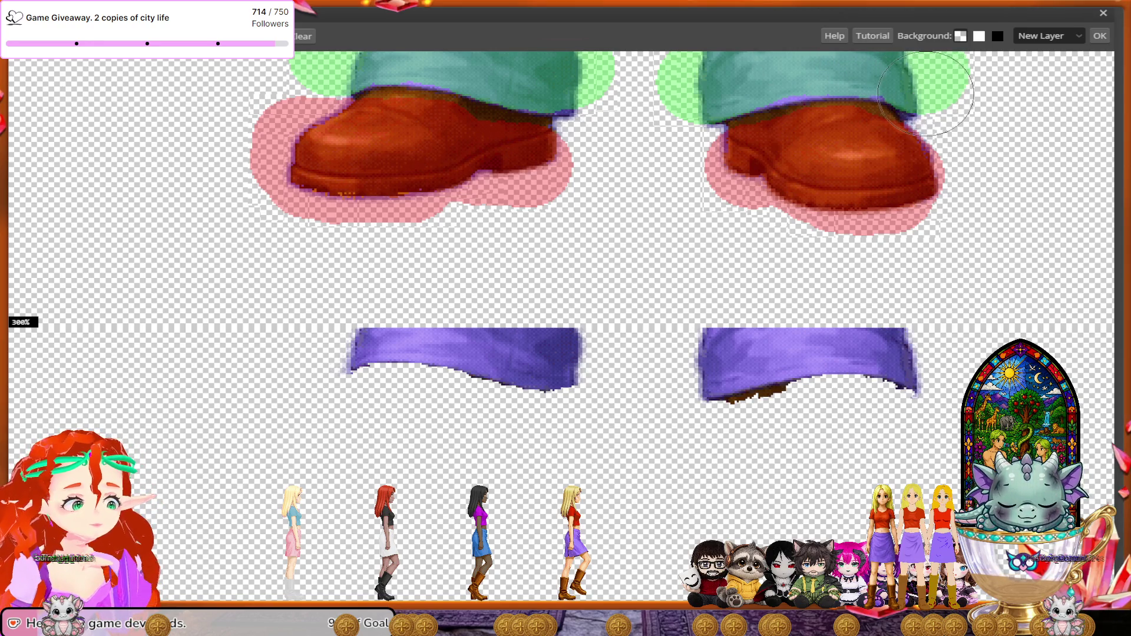
drag(937, 85, 942, 83)
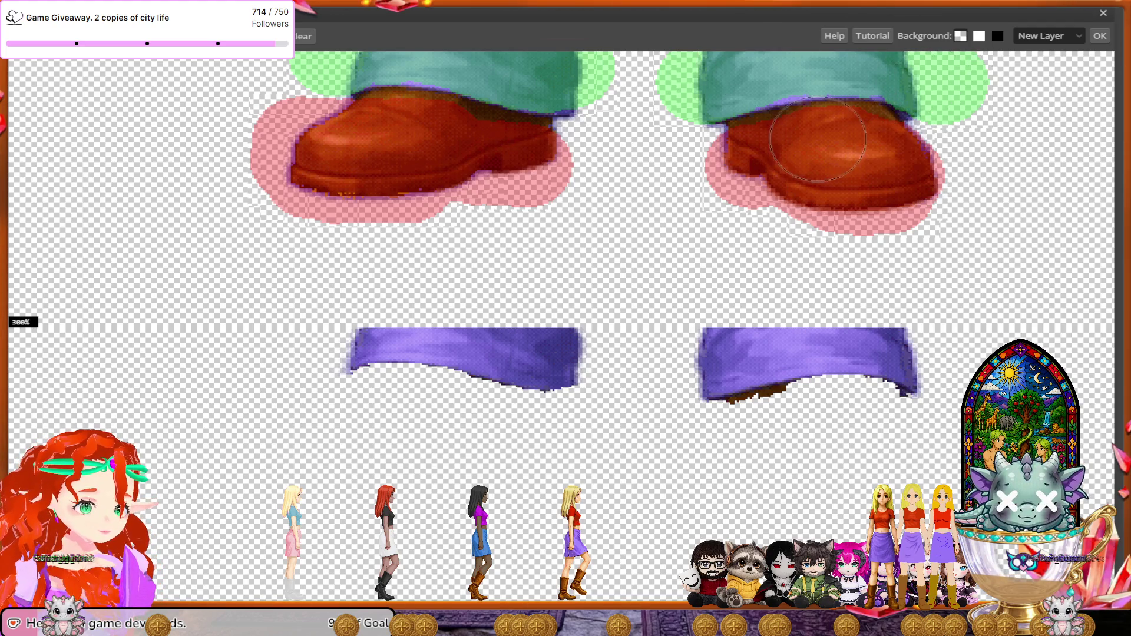
drag(777, 153, 748, 162)
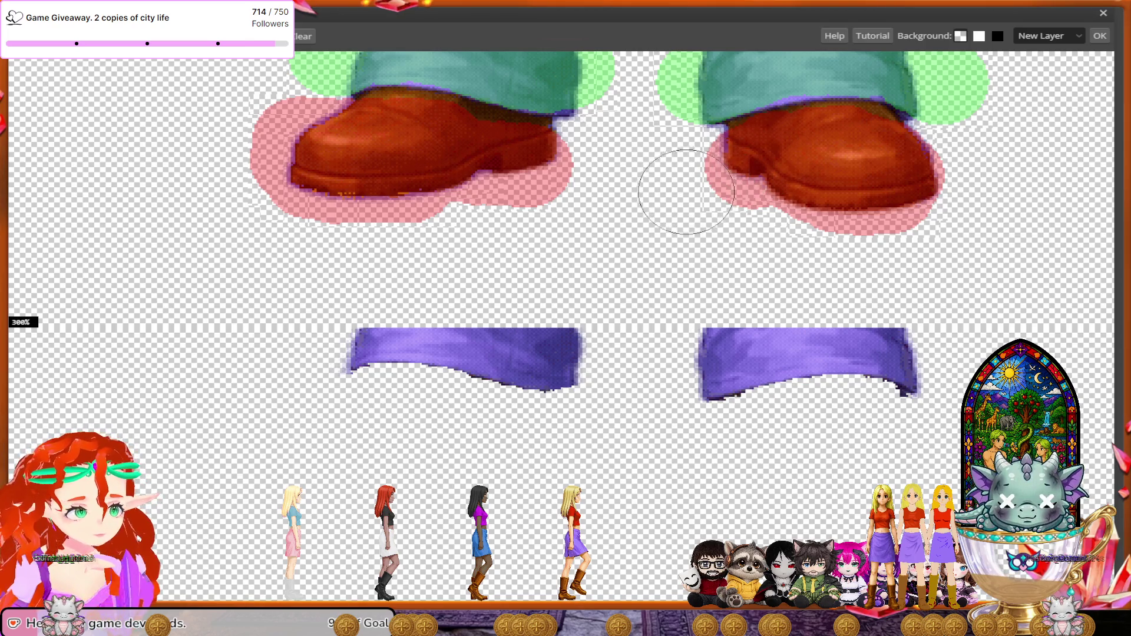
scroll(730, 323, down, 1)
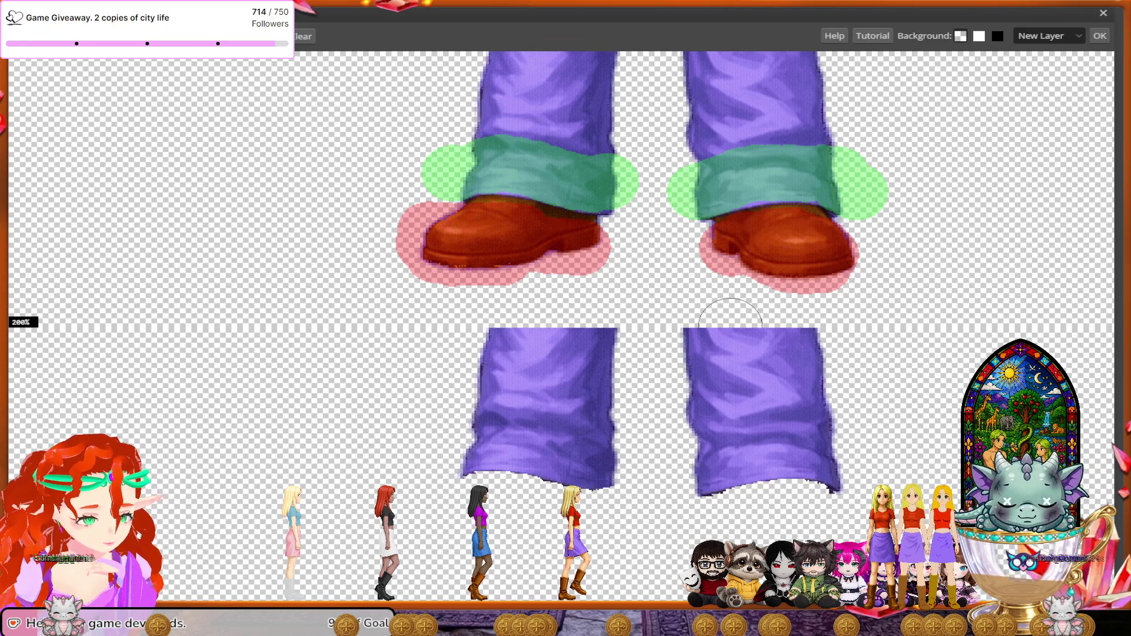
scroll(730, 327, down, 3)
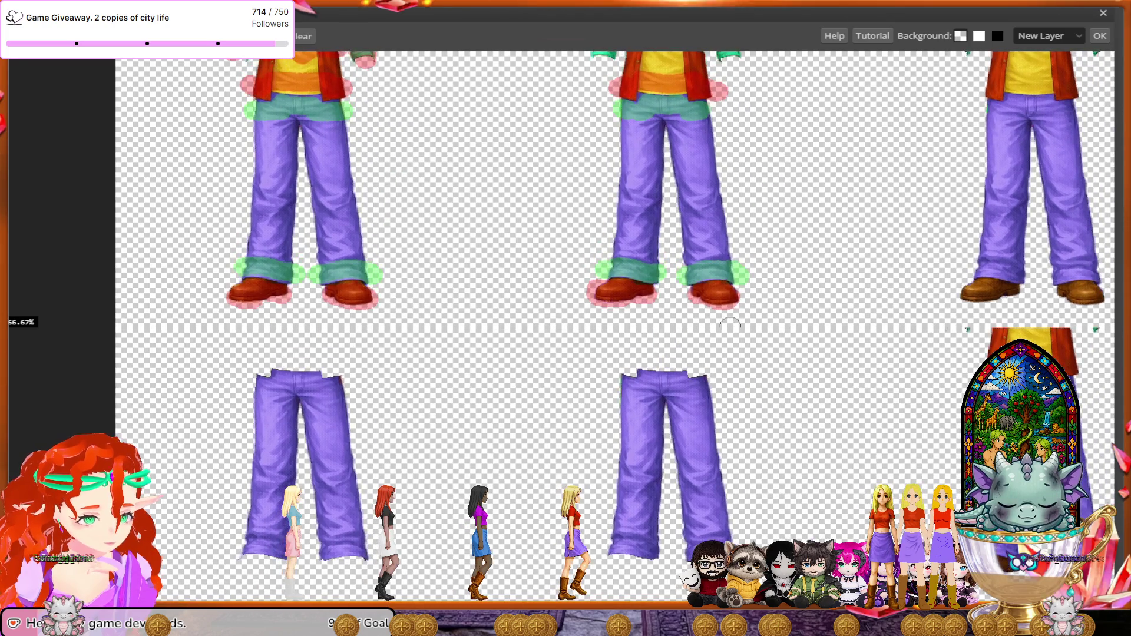
- At 400% zoom, paint red over the yellow shirt and jacket sides and green across the waistband
scroll(730, 327, up, 1)
scroll(730, 327, up, 1)
scroll(730, 329, up, 2)
scroll(731, 327, up, 1)
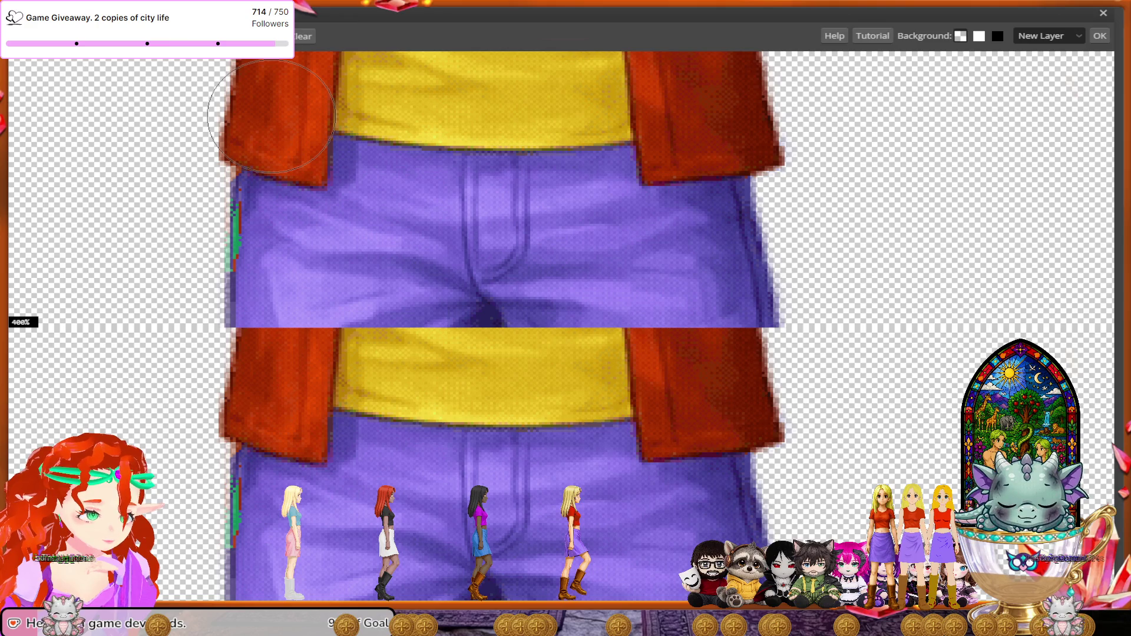
drag(268, 111, 203, 103)
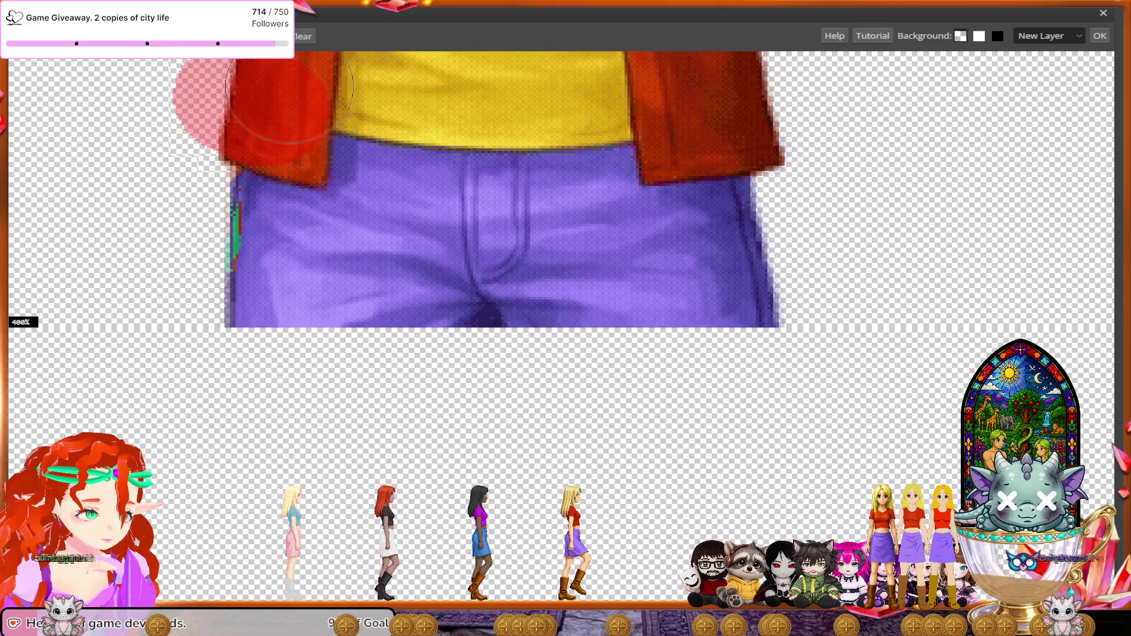
mouse_move(362, 71)
mouse_down()
mouse_move(652, 75)
mouse_move(703, 121)
mouse_move(760, 103)
mouse_move(801, 112)
mouse_up()
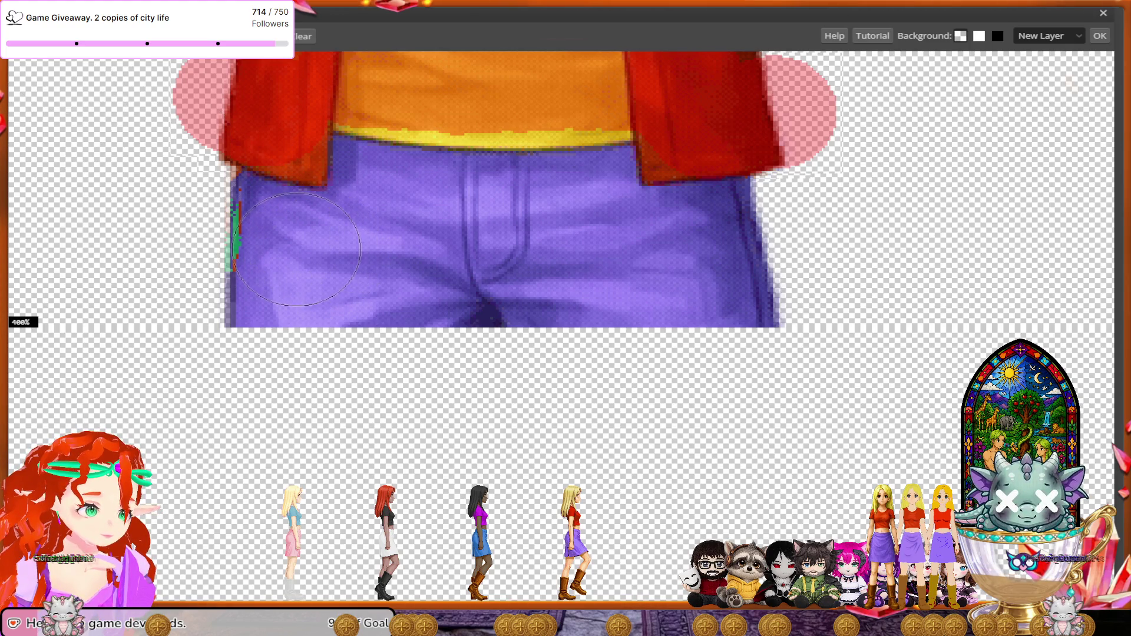
drag(298, 249, 228, 233)
mouse_move(313, 235)
mouse_down()
mouse_move(392, 195)
mouse_move(618, 238)
mouse_move(751, 239)
mouse_up()
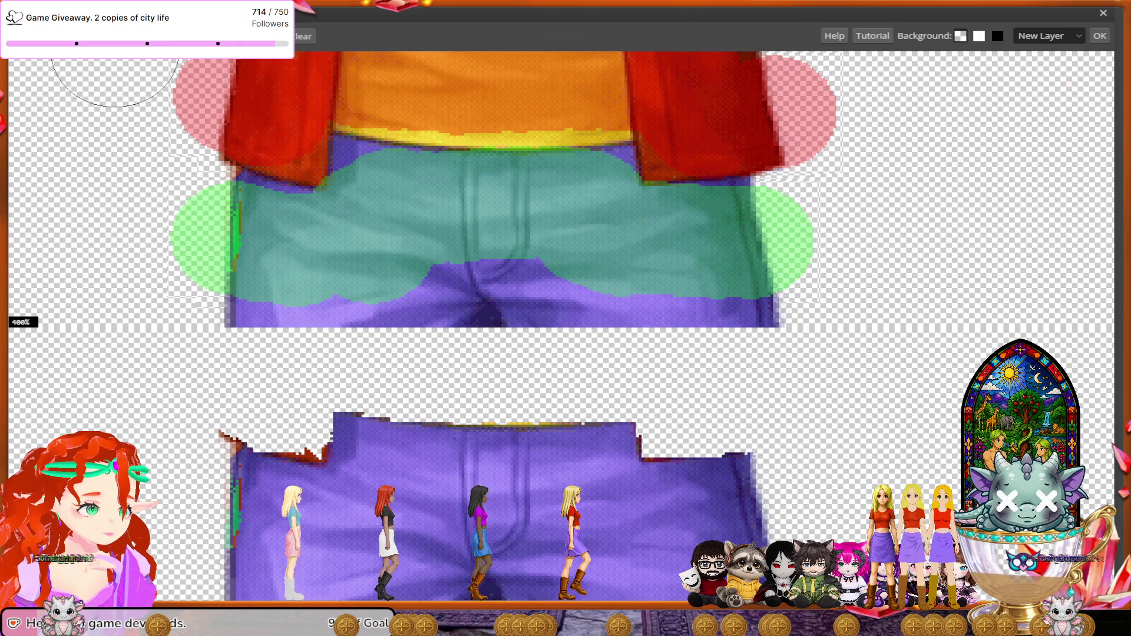
- Redo the red removal marks over the shirt centre and both jacket flaps, trimming a leftover patch
drag(557, 100, 401, 99)
drag(296, 137, 271, 133)
mouse_move(664, 130)
mouse_down()
mouse_move(669, 115)
mouse_move(623, 124)
mouse_up()
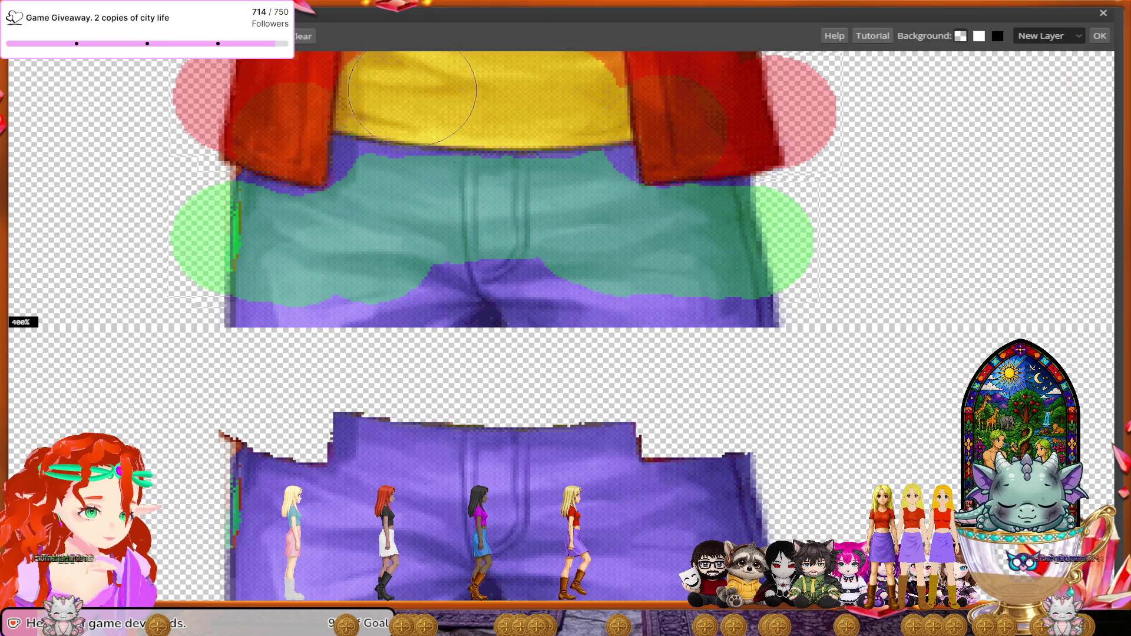
mouse_move(548, 95)
mouse_down()
mouse_move(500, 97)
mouse_move(380, 70)
mouse_up()
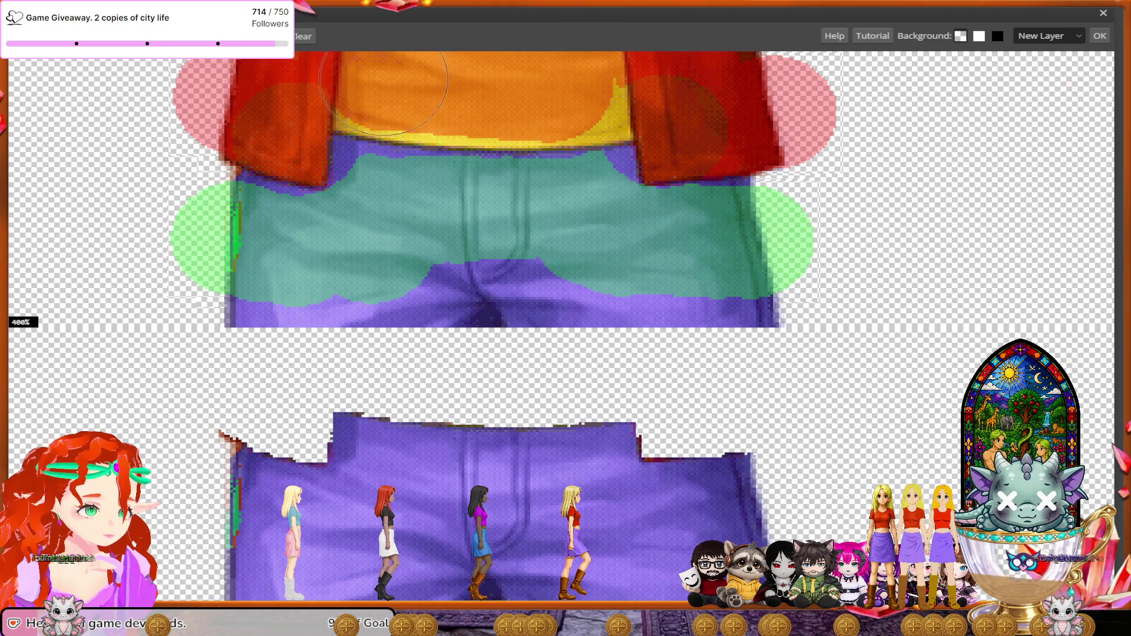
click(689, 120)
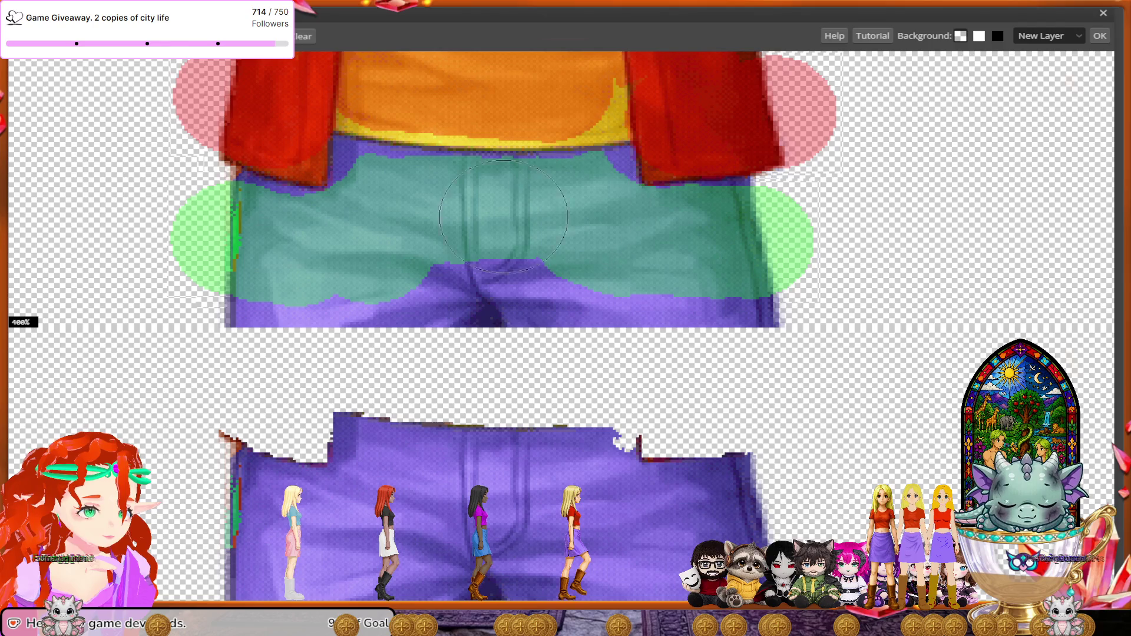
- Shrink the brush to 9 px and paint the waistband notch and remaining gap green to keep
right_click(26, 47)
drag(114, 70, 101, 71)
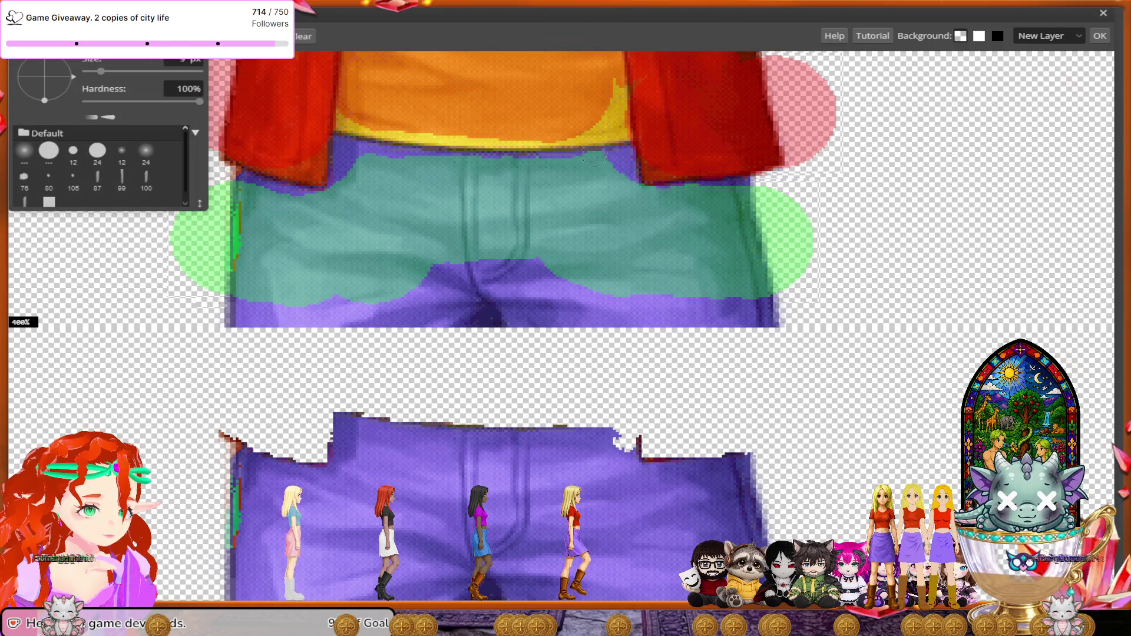
drag(618, 163, 618, 185)
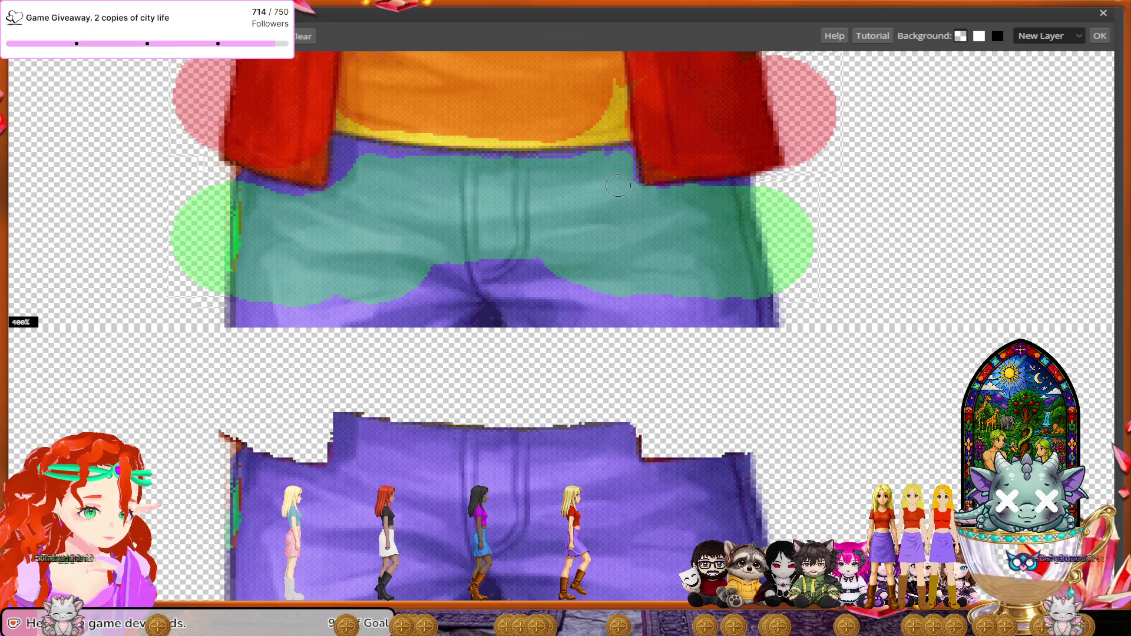
drag(346, 144, 351, 186)
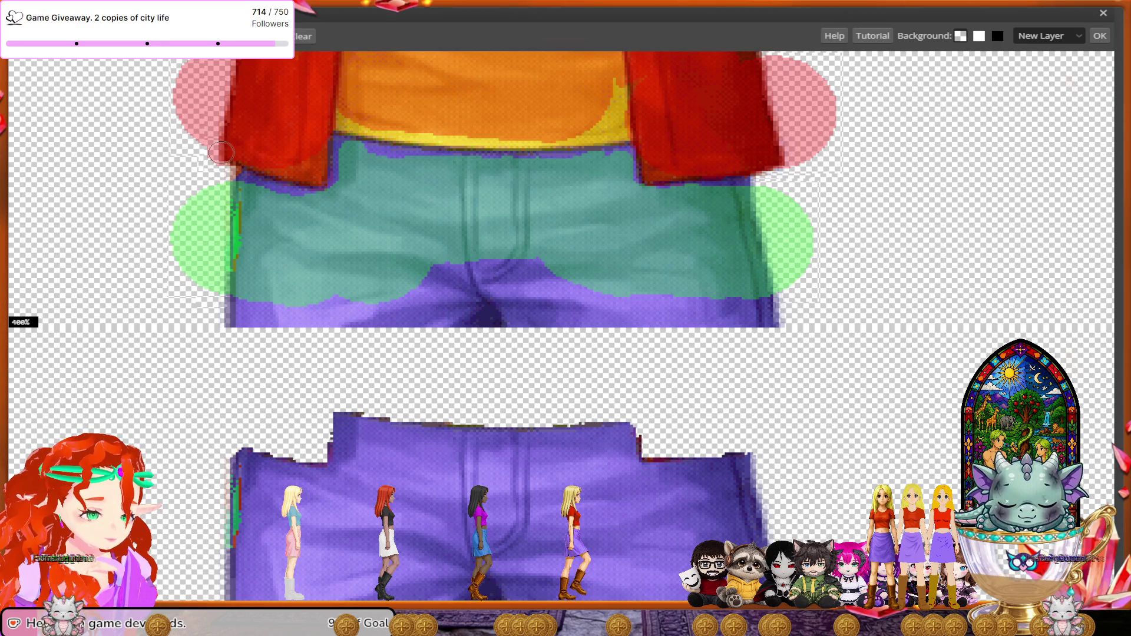
- Zoom to the feet, enlarge the brush to about 29 px, and paint both brown boots red
scroll(288, 229, down, 1)
scroll(357, 310, down, 1)
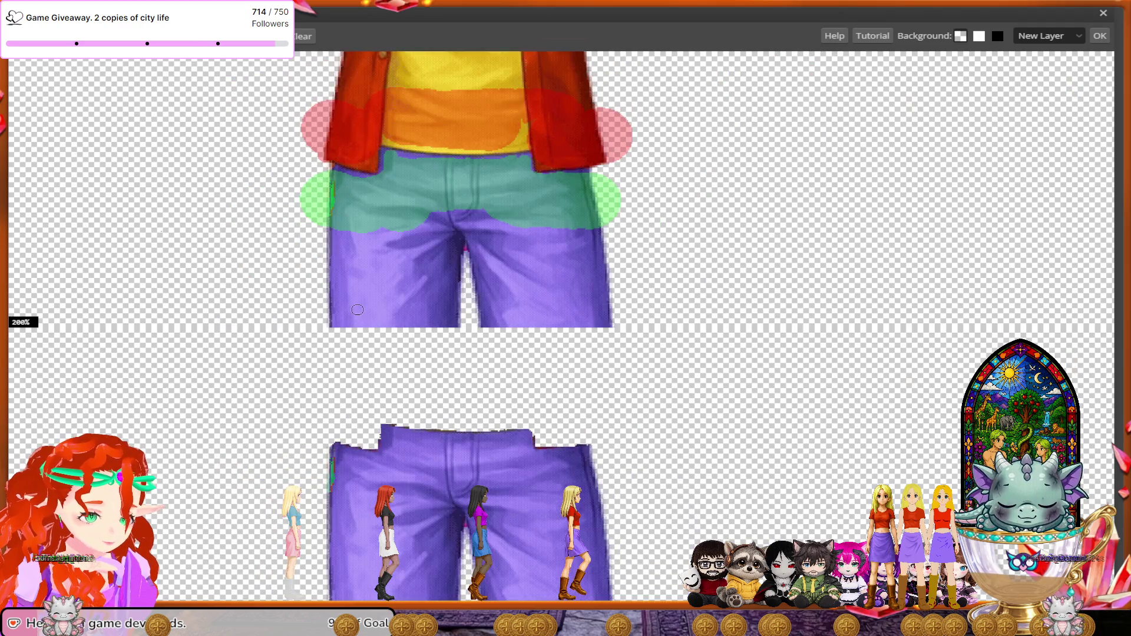
scroll(357, 310, down, 2)
scroll(358, 309, down, 2)
scroll(358, 310, down, 2)
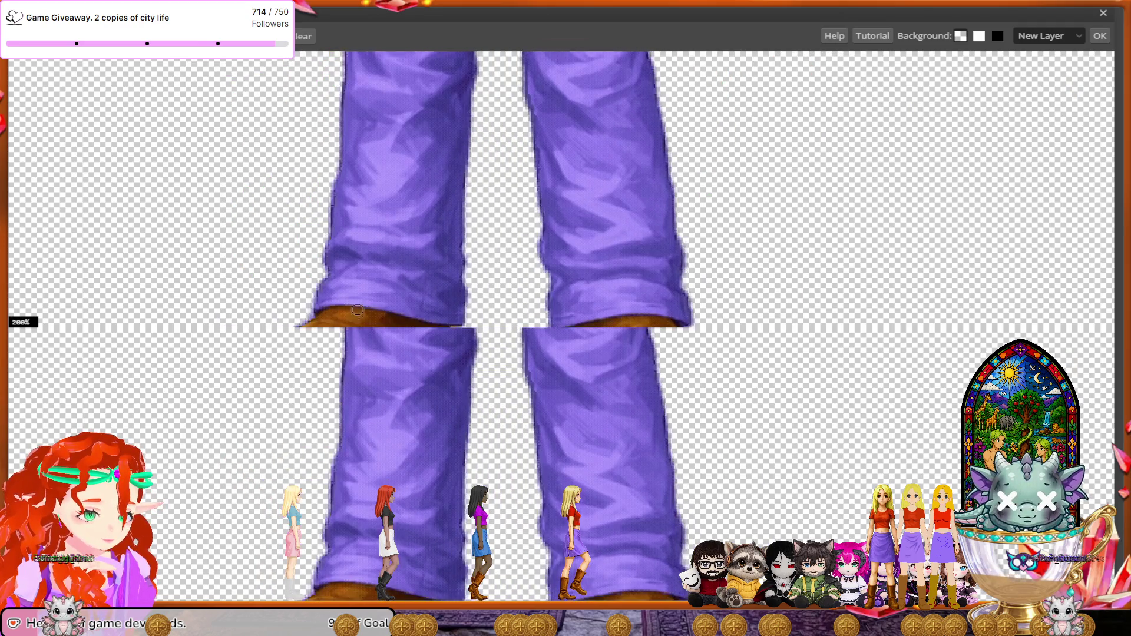
scroll(358, 309, down, 2)
scroll(358, 310, down, 1)
scroll(357, 310, up, 1)
scroll(357, 310, up, 1)
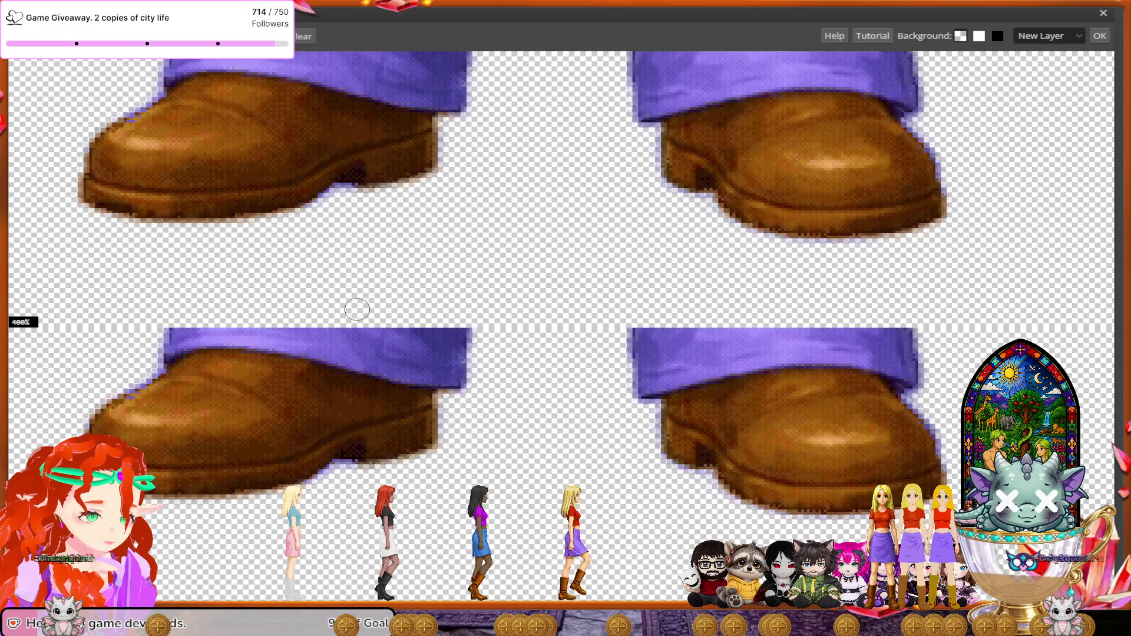
scroll(358, 310, up, 1)
click(50, 37)
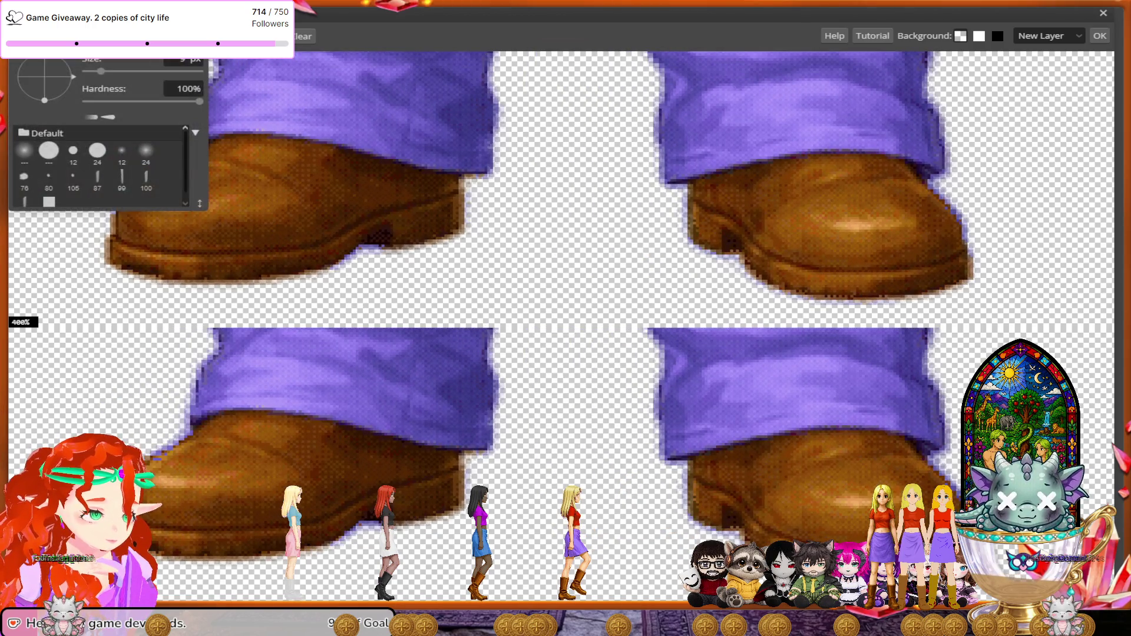
drag(100, 70, 115, 71)
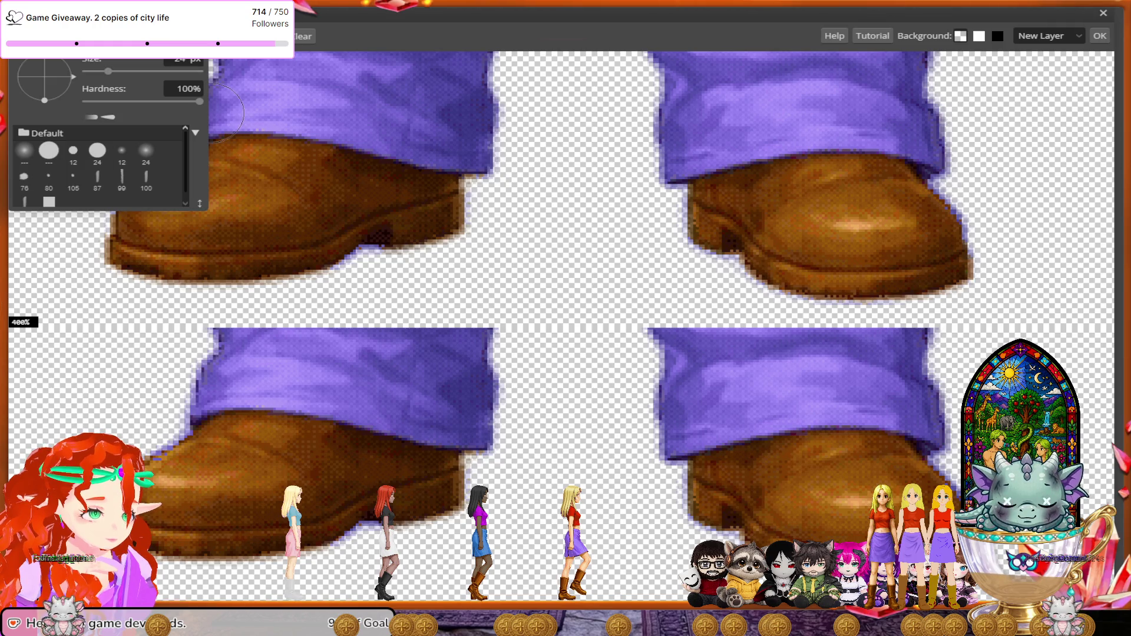
mouse_move(450, 203)
mouse_down()
mouse_move(269, 250)
mouse_move(300, 189)
mouse_move(361, 198)
mouse_up()
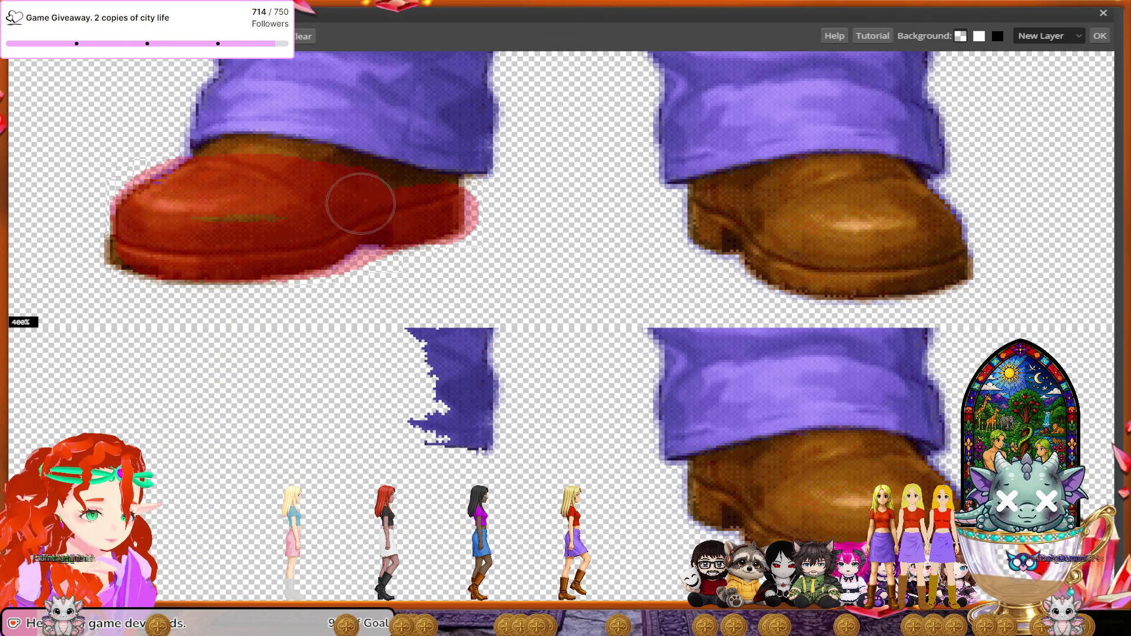
mouse_move(670, 221)
mouse_down()
mouse_move(952, 234)
mouse_move(767, 210)
mouse_up()
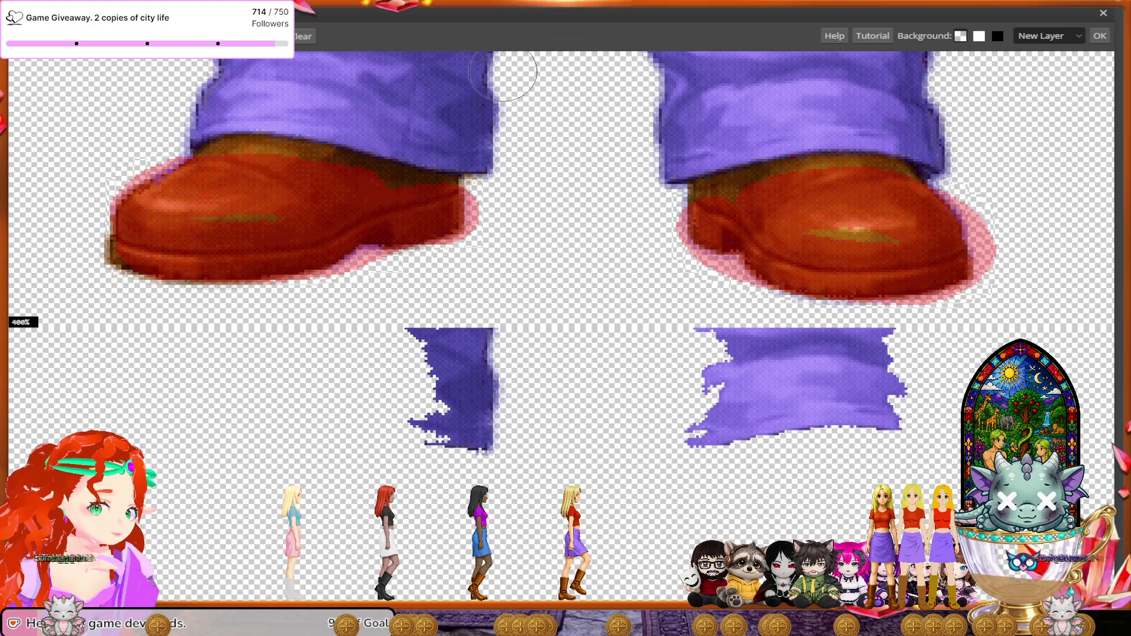
- Paint green Keep strokes across the left and right purple trouser cuffs
mouse_move(496, 152)
mouse_down()
mouse_move(245, 96)
mouse_move(181, 117)
mouse_up()
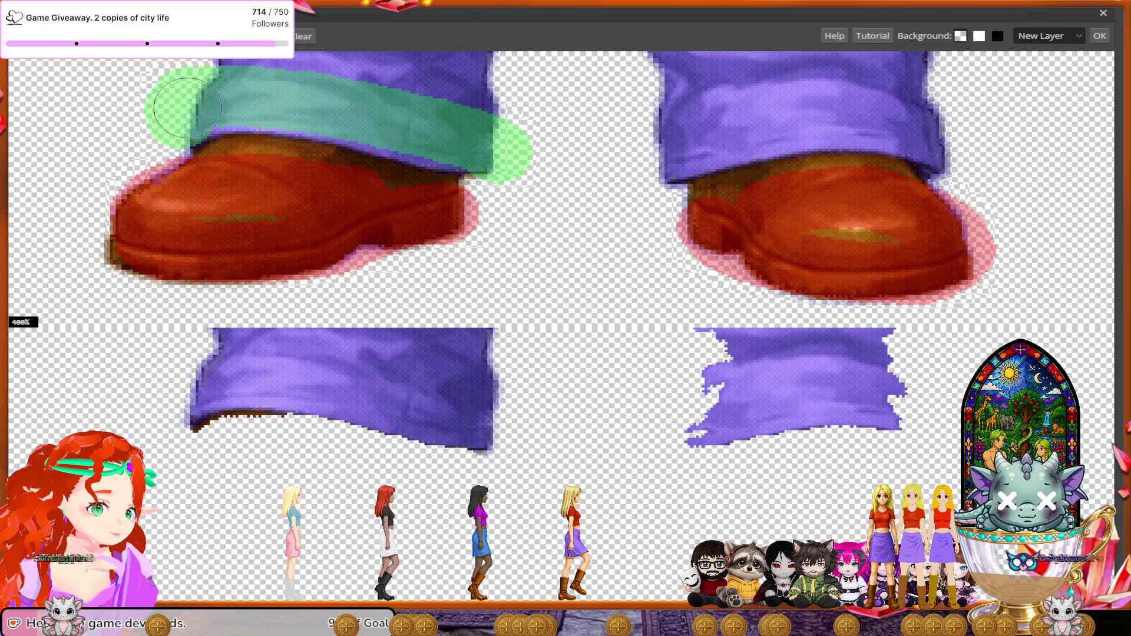
mouse_move(656, 158)
mouse_down()
mouse_move(802, 114)
mouse_move(945, 150)
mouse_up()
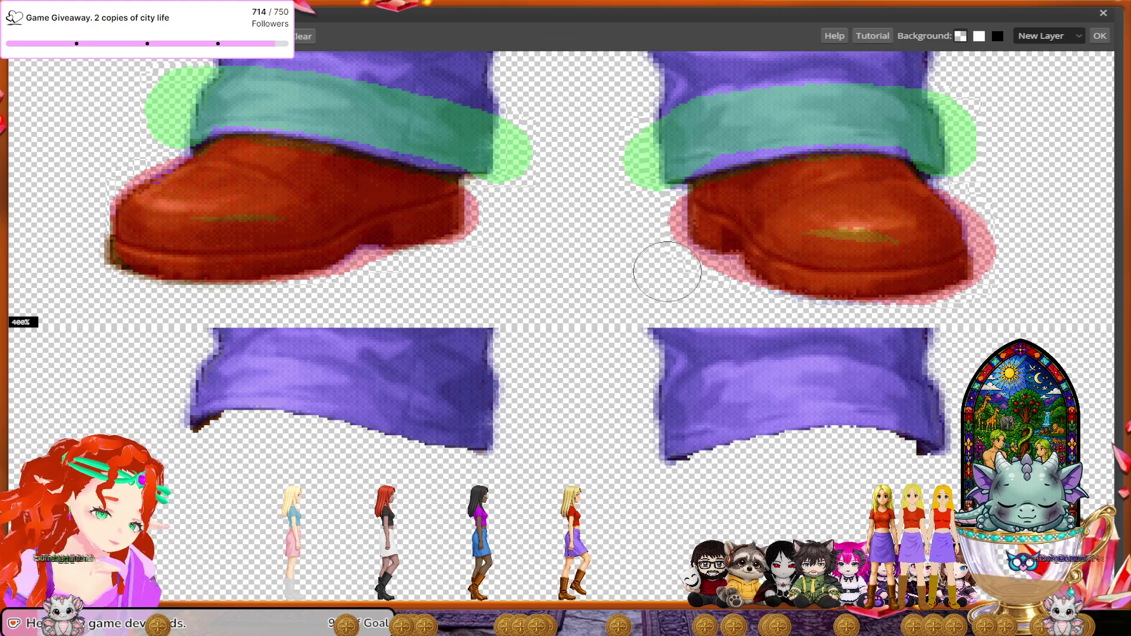
- Move to the next figure at 500% and paint red across the jacket and shirt bottom
scroll(617, 318, down, 1)
scroll(618, 319, down, 1)
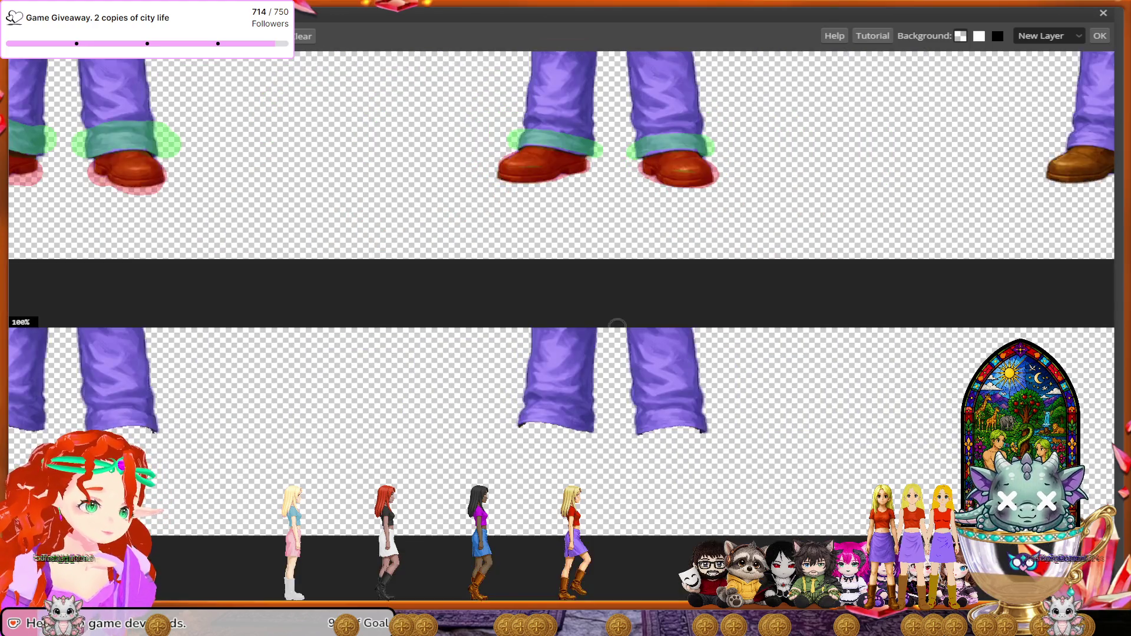
scroll(618, 321, down, 1)
scroll(618, 324, down, 1)
scroll(617, 324, right, 1)
scroll(617, 324, right, 3)
scroll(618, 324, right, 1)
scroll(617, 324, right, 5)
scroll(617, 324, up, 2)
scroll(617, 324, right, 4)
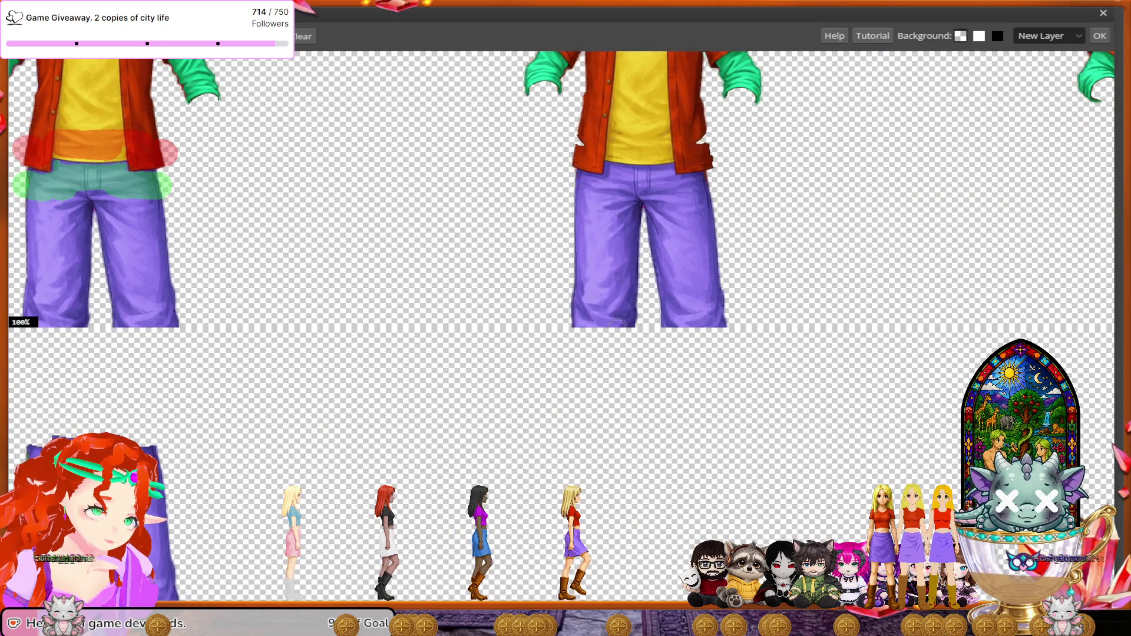
scroll(617, 323, down, 1)
scroll(617, 324, up, 3)
scroll(617, 327, up, 2)
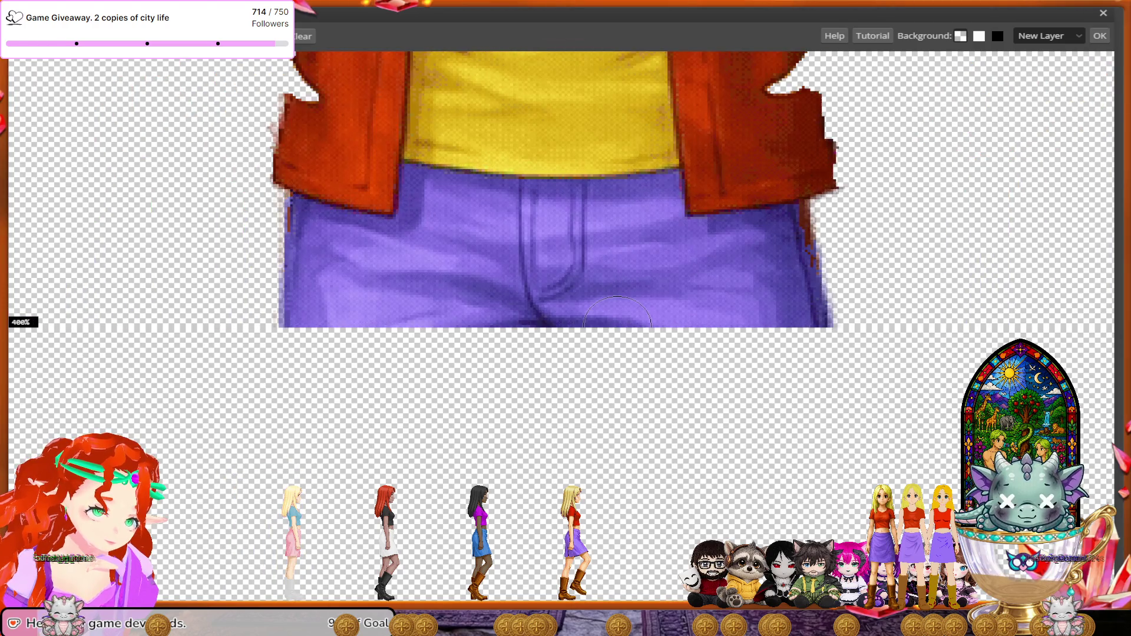
scroll(617, 324, up, 1)
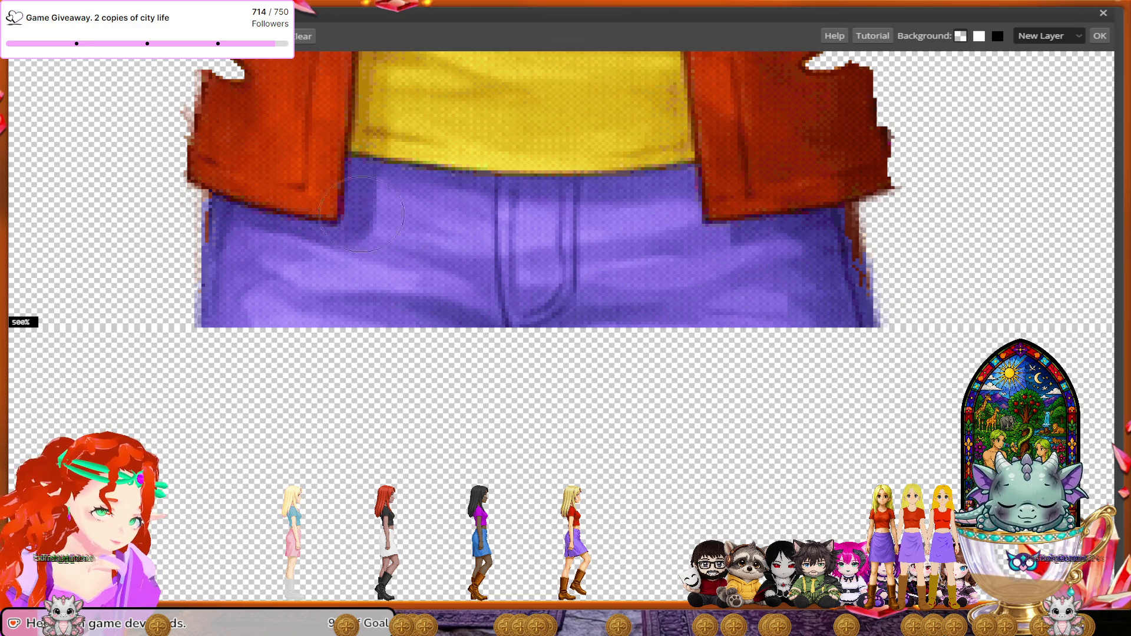
mouse_move(299, 165)
mouse_down()
mouse_move(343, 114)
mouse_move(601, 124)
mouse_move(719, 114)
mouse_move(752, 147)
mouse_move(744, 164)
mouse_move(875, 152)
mouse_up()
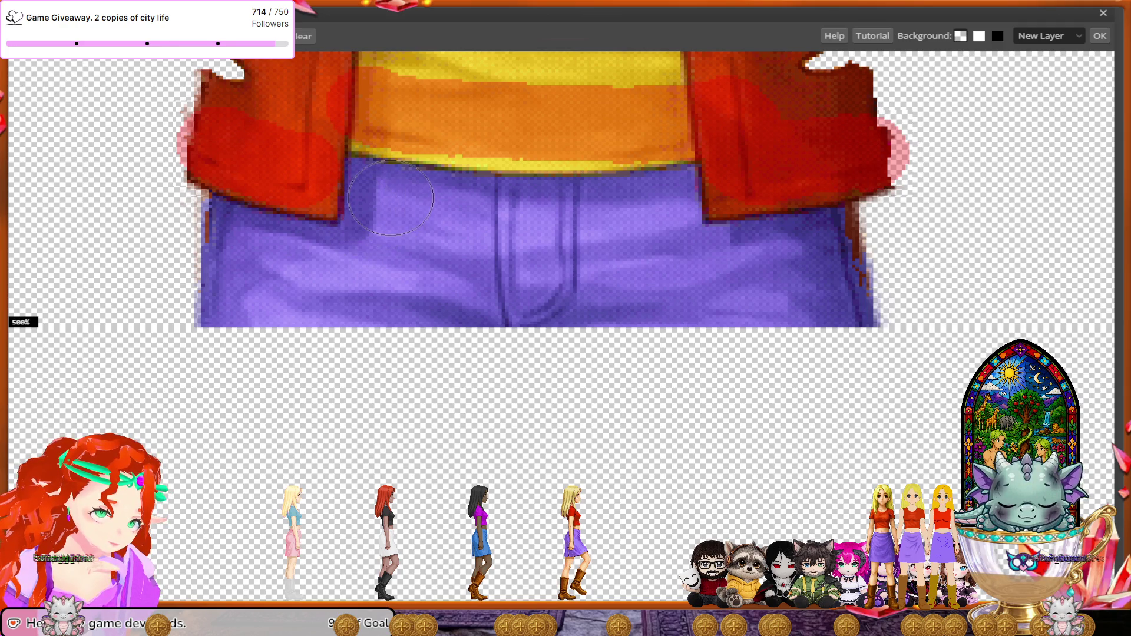
- Paint the left and right sides of the jeans waistband green to keep
click(387, 209)
mouse_move(387, 210)
mouse_down()
mouse_move(386, 247)
mouse_move(330, 266)
mouse_move(176, 248)
mouse_up()
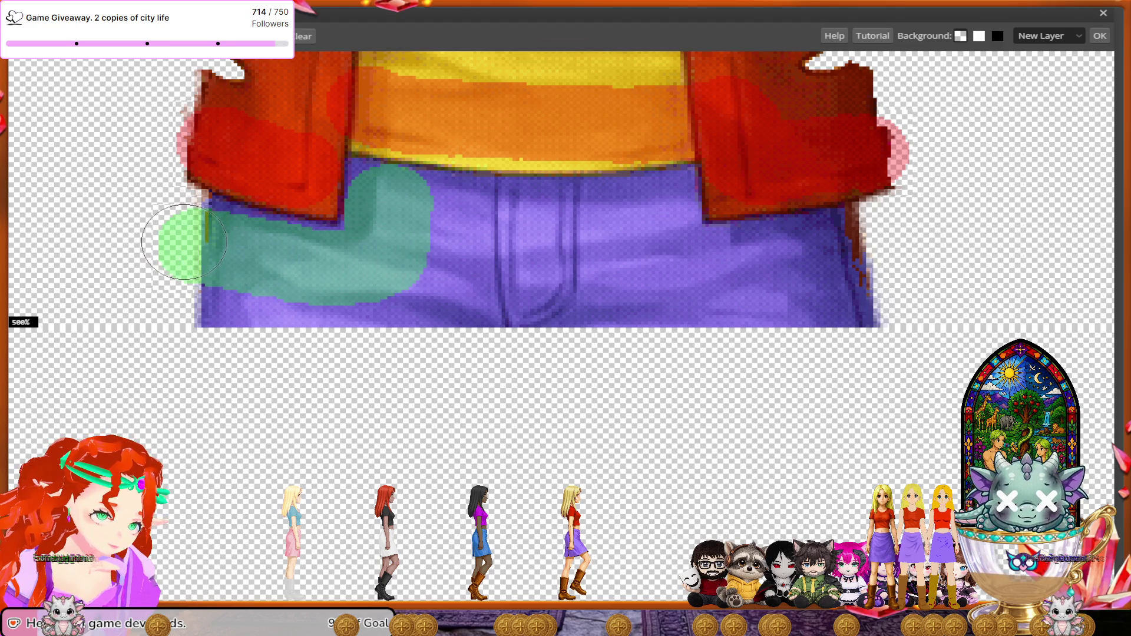
mouse_move(429, 209)
mouse_down()
mouse_move(663, 212)
mouse_move(642, 265)
mouse_move(872, 244)
mouse_up()
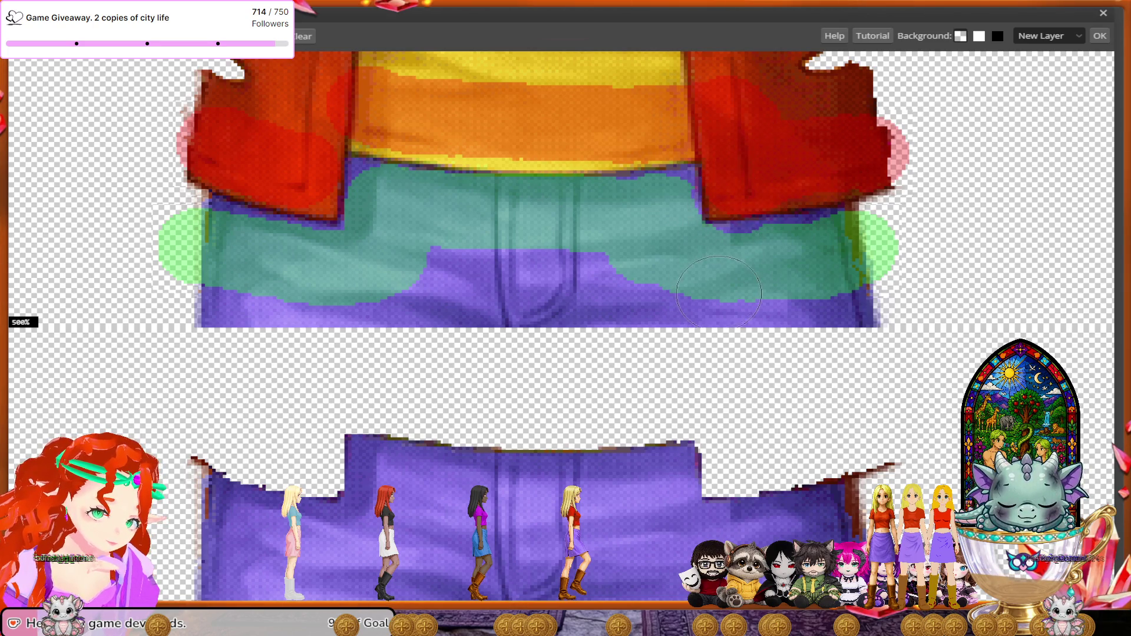
- Mark the brown fringe at the right jacket edge and the left jacket edge for removal
click(875, 166)
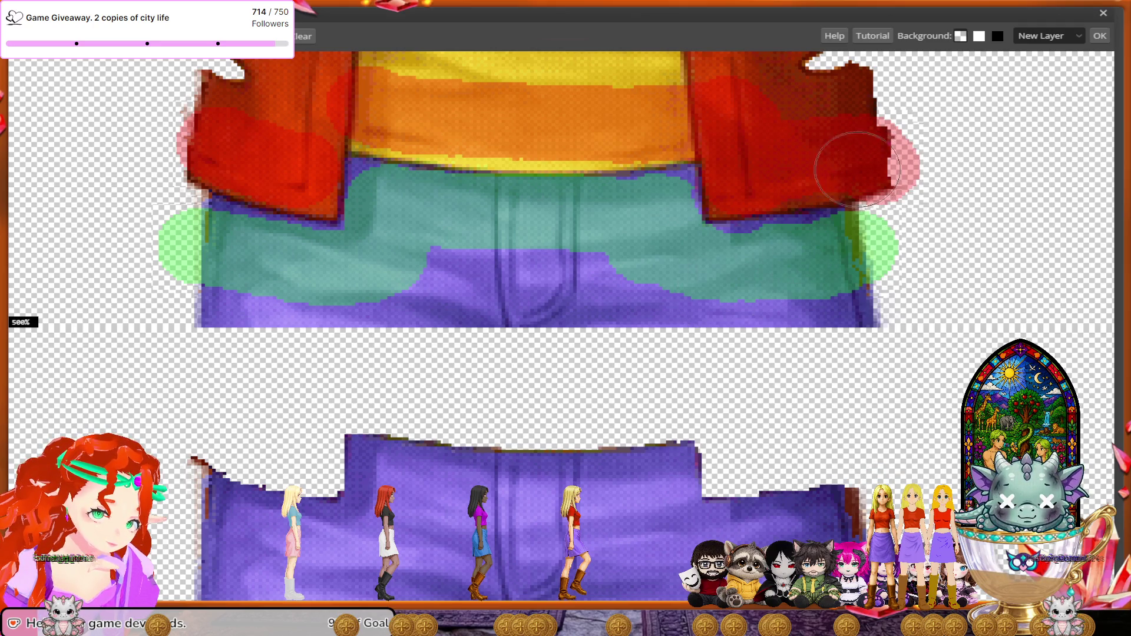
click(183, 150)
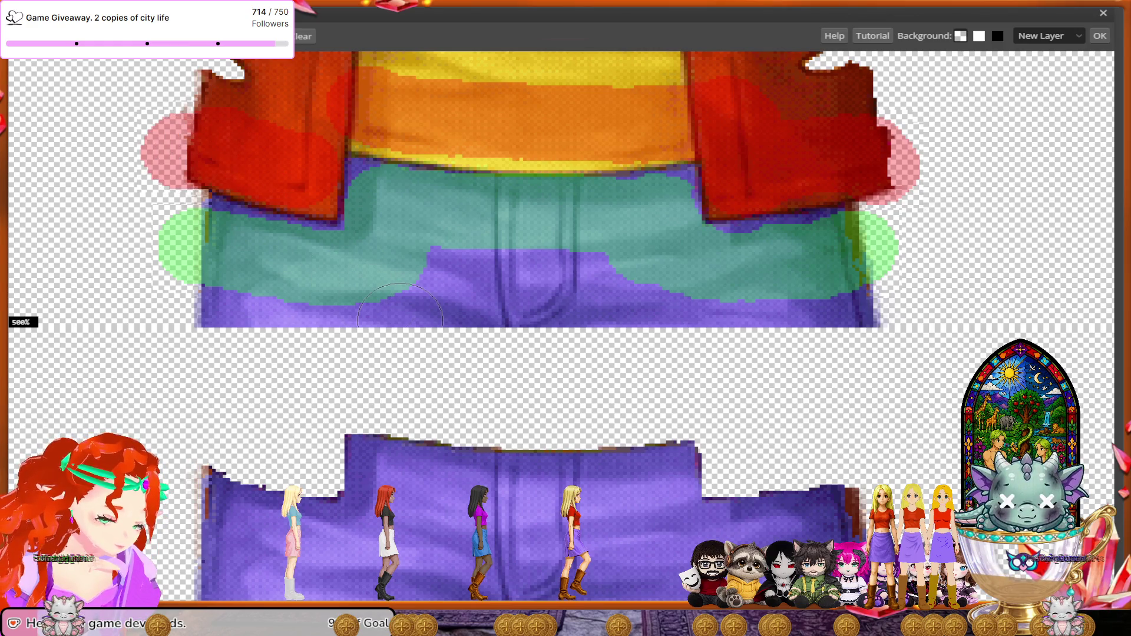
scroll(399, 318, down, 1)
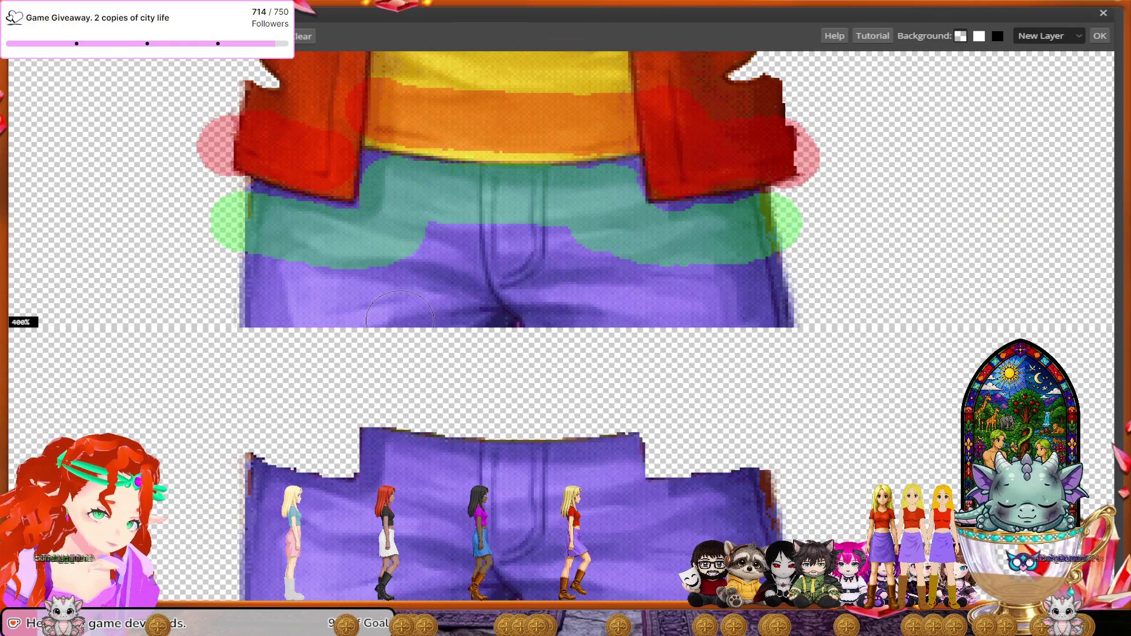
- Zoom to the feet and paint the left boot and its sole and the right boot red
scroll(399, 318, down, 3)
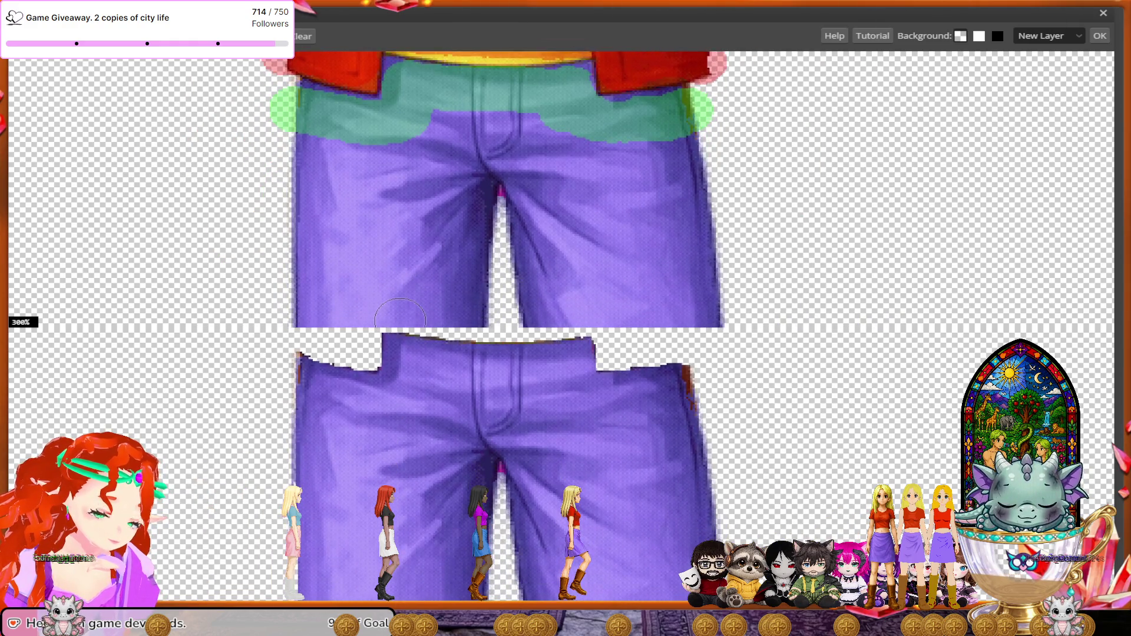
scroll(399, 315, down, 1)
scroll(399, 315, down, 2)
scroll(399, 315, down, 2)
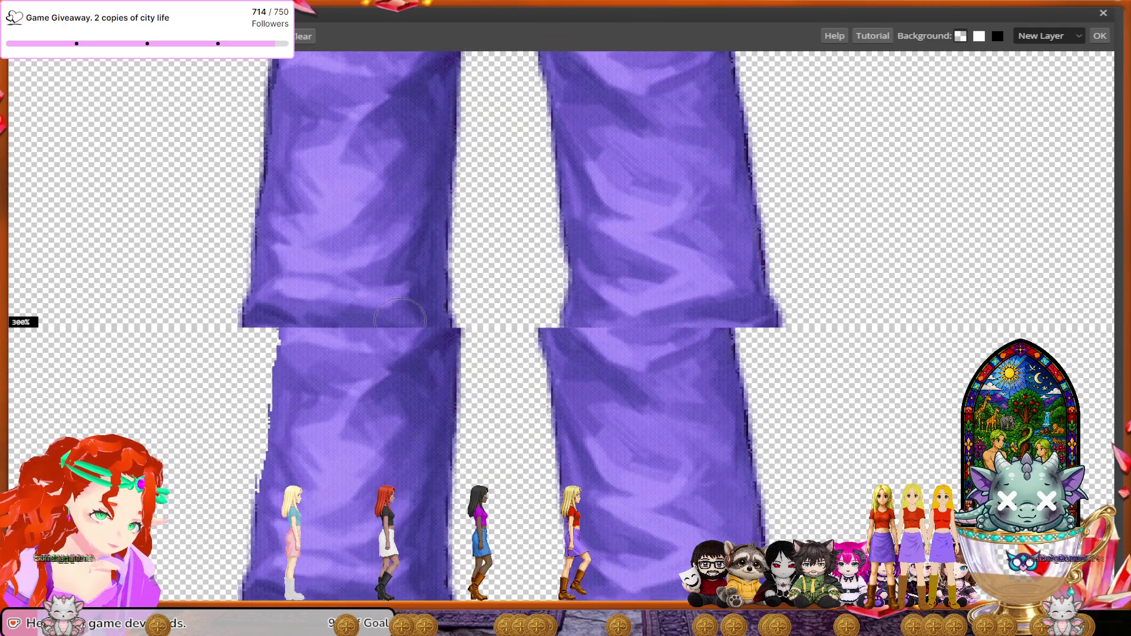
scroll(399, 315, down, 2)
scroll(399, 315, down, 2)
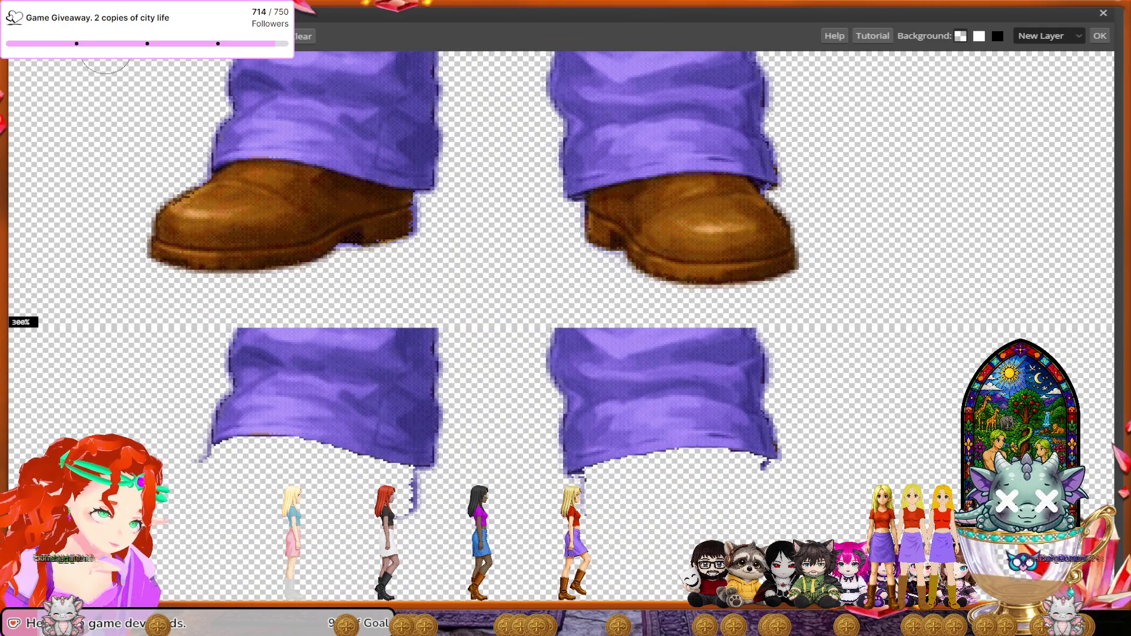
mouse_move(412, 221)
mouse_down()
mouse_move(191, 255)
mouse_move(244, 193)
mouse_up()
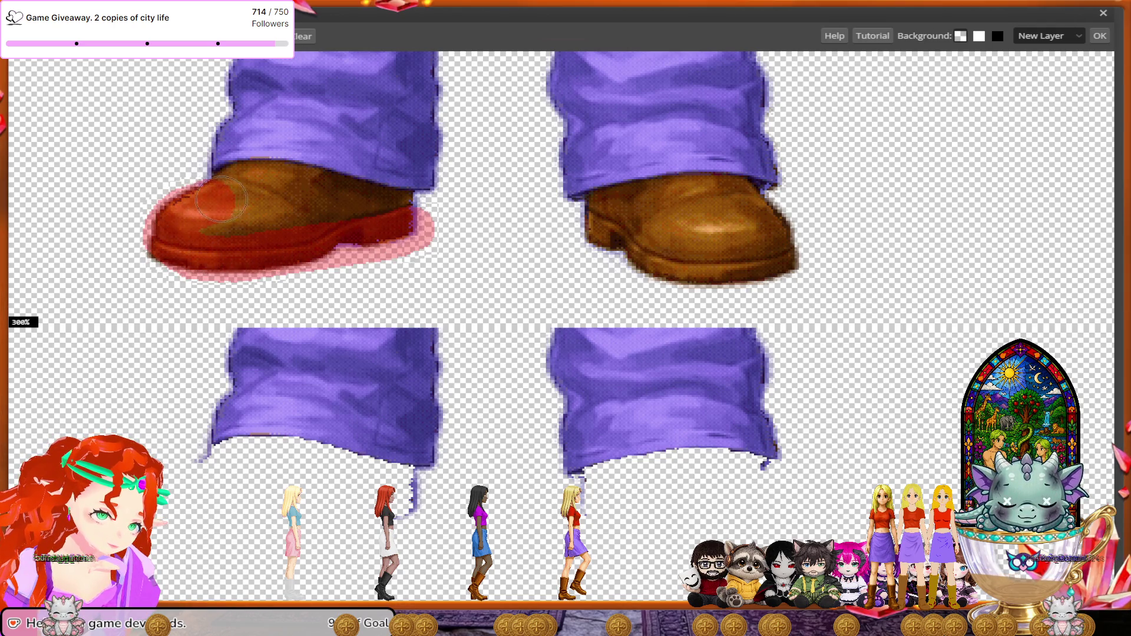
drag(244, 193, 389, 213)
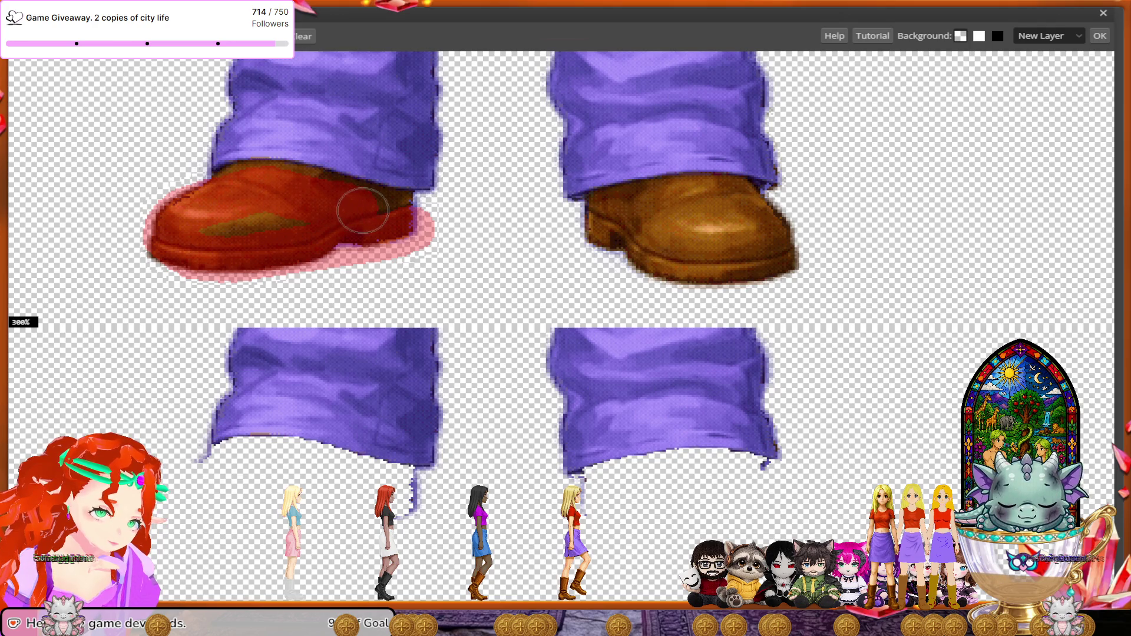
mouse_move(565, 221)
mouse_down()
mouse_move(660, 259)
mouse_move(779, 260)
mouse_move(727, 209)
mouse_move(627, 211)
mouse_up()
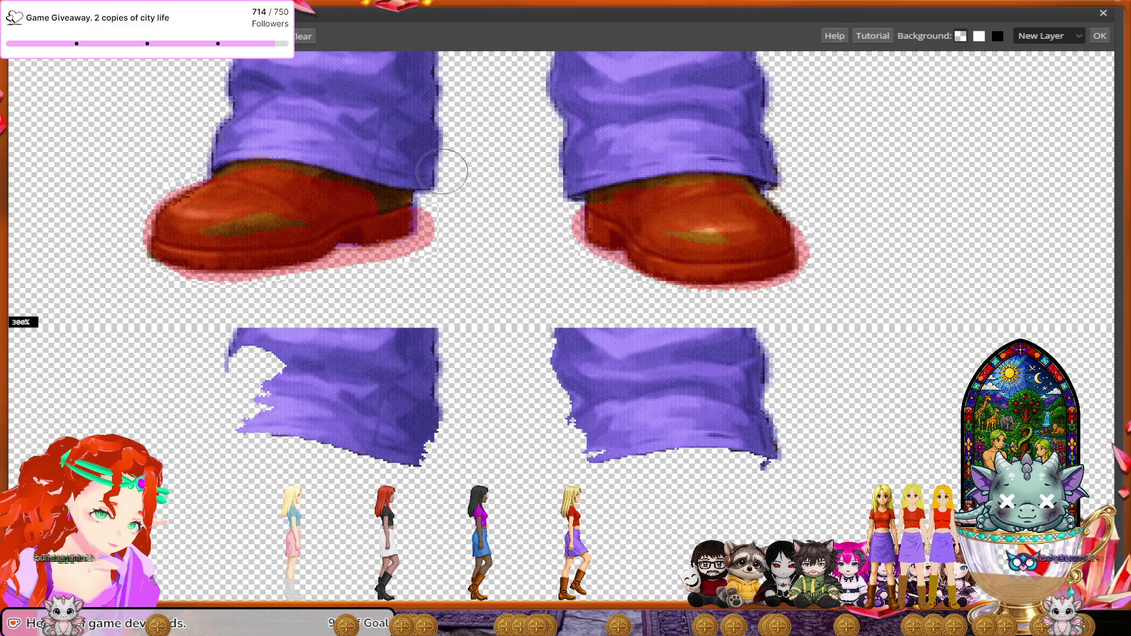
- Paint both trouser cuffs green to keep, patching a gap in the right cuff's mark
click(424, 165)
mouse_move(423, 163)
mouse_down()
mouse_move(274, 133)
mouse_move(199, 141)
mouse_up()
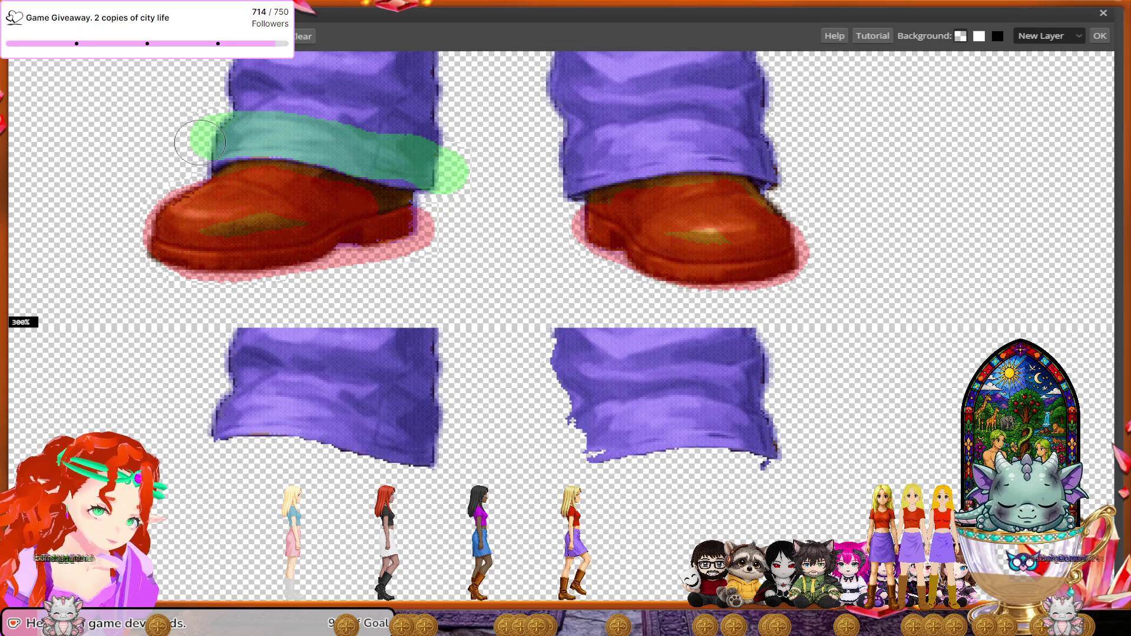
mouse_move(551, 177)
mouse_down()
mouse_move(683, 146)
mouse_move(778, 163)
mouse_up()
click(775, 169)
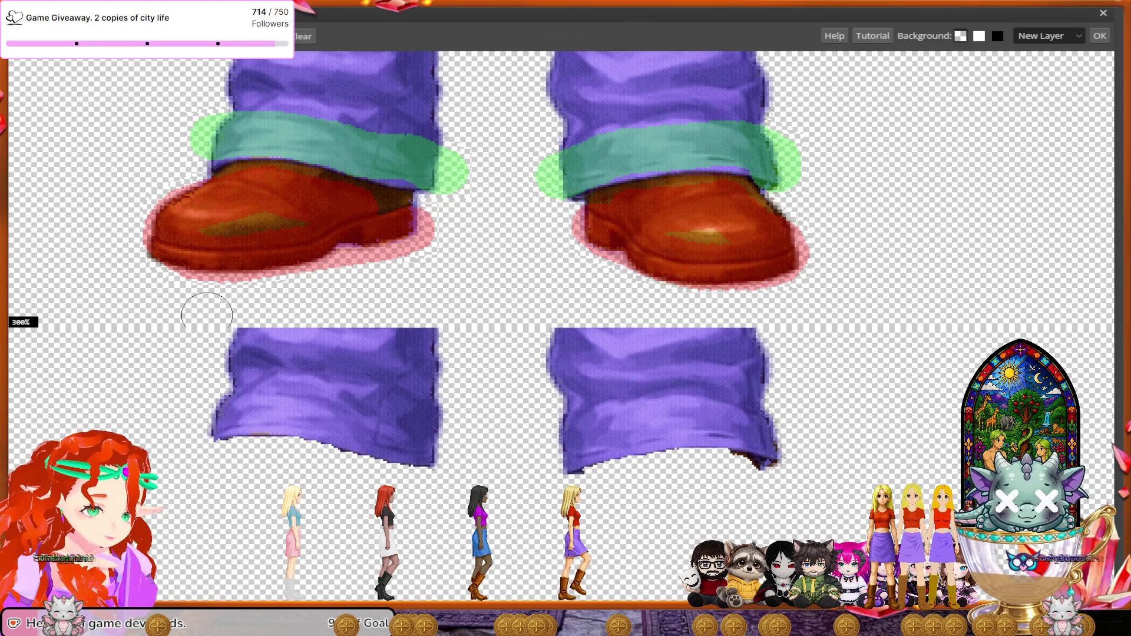
scroll(206, 315, down, 1)
scroll(207, 315, down, 1)
scroll(207, 315, down, 2)
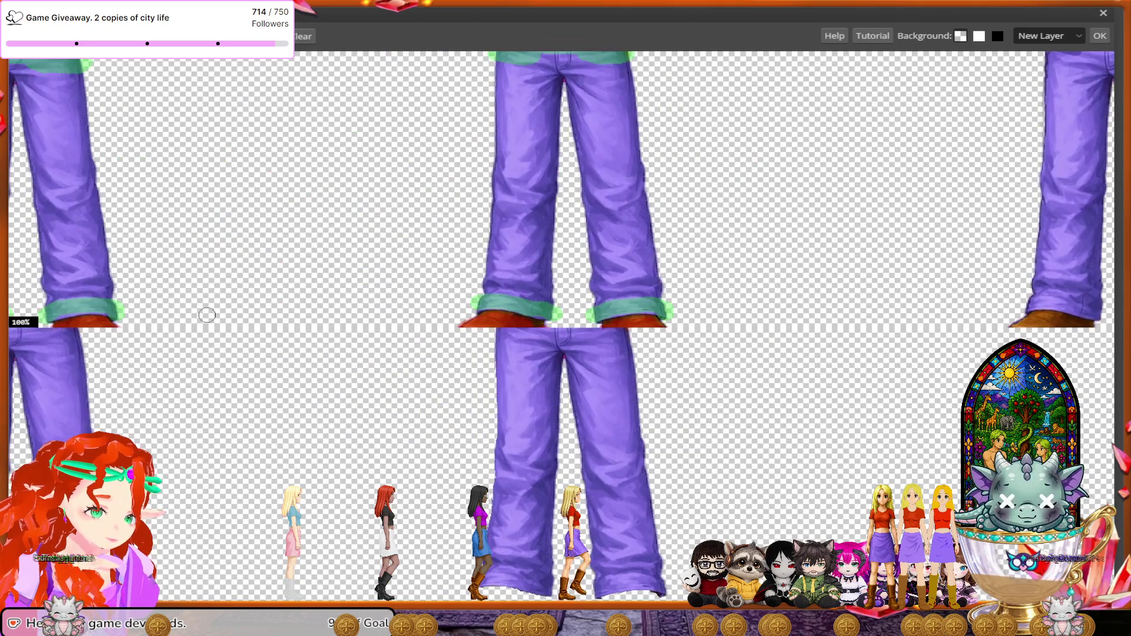
- On the next torso, paint the jacket's lower-left edge and the shirt and jacket hem red
scroll(207, 316, down, 1)
scroll(206, 315, up, 2)
scroll(207, 315, right, 4)
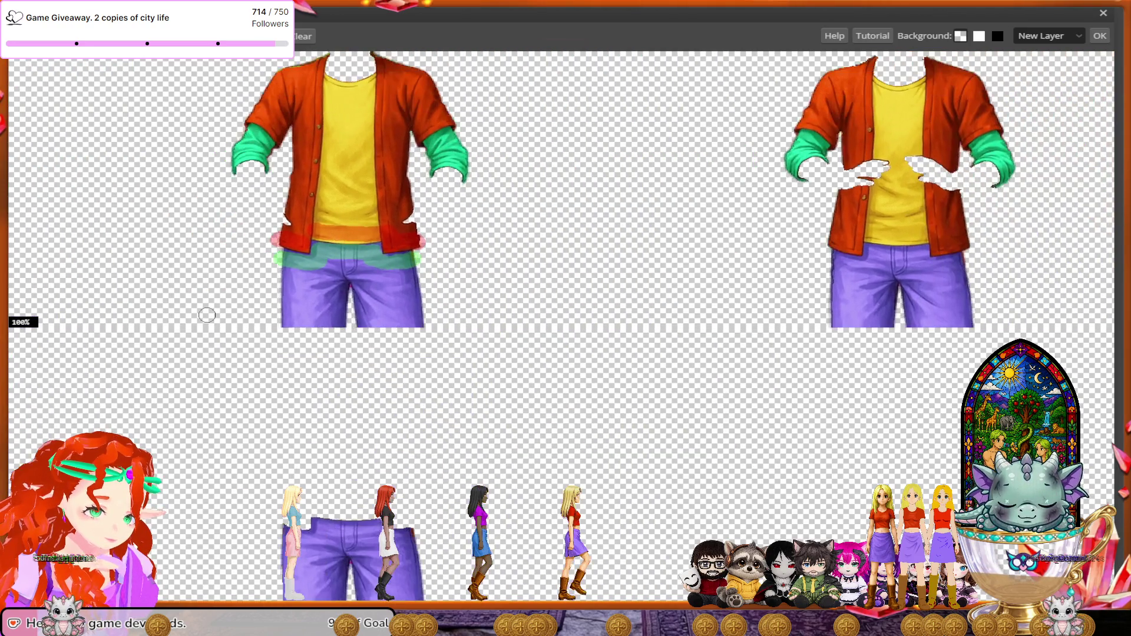
scroll(207, 315, down, 2)
scroll(207, 315, right, 4)
scroll(207, 315, right, 1)
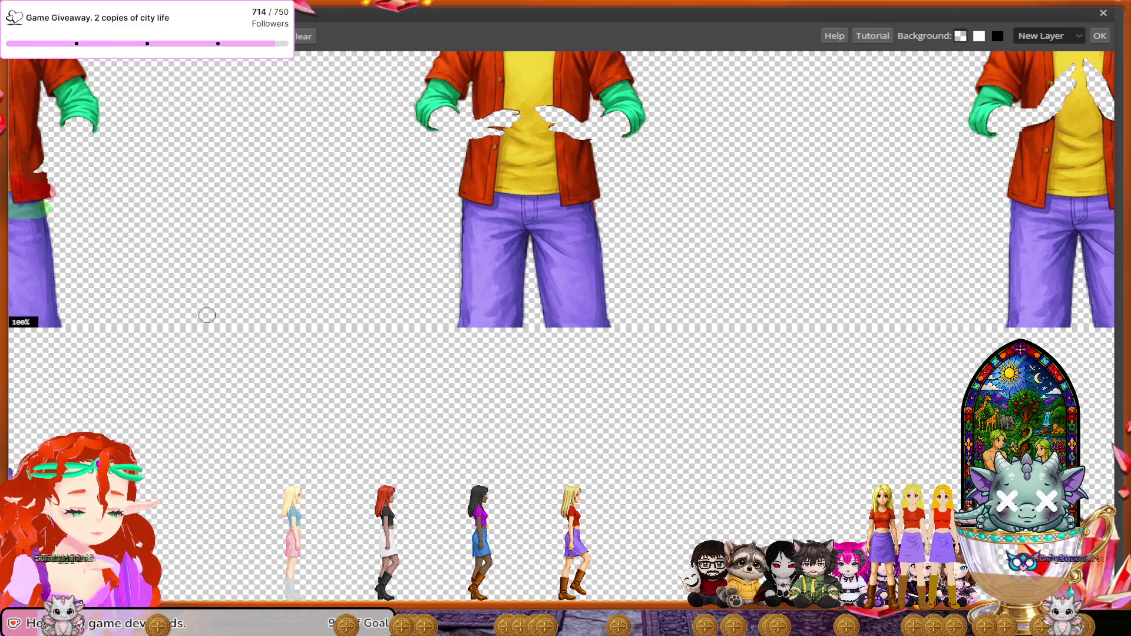
scroll(206, 315, up, 1)
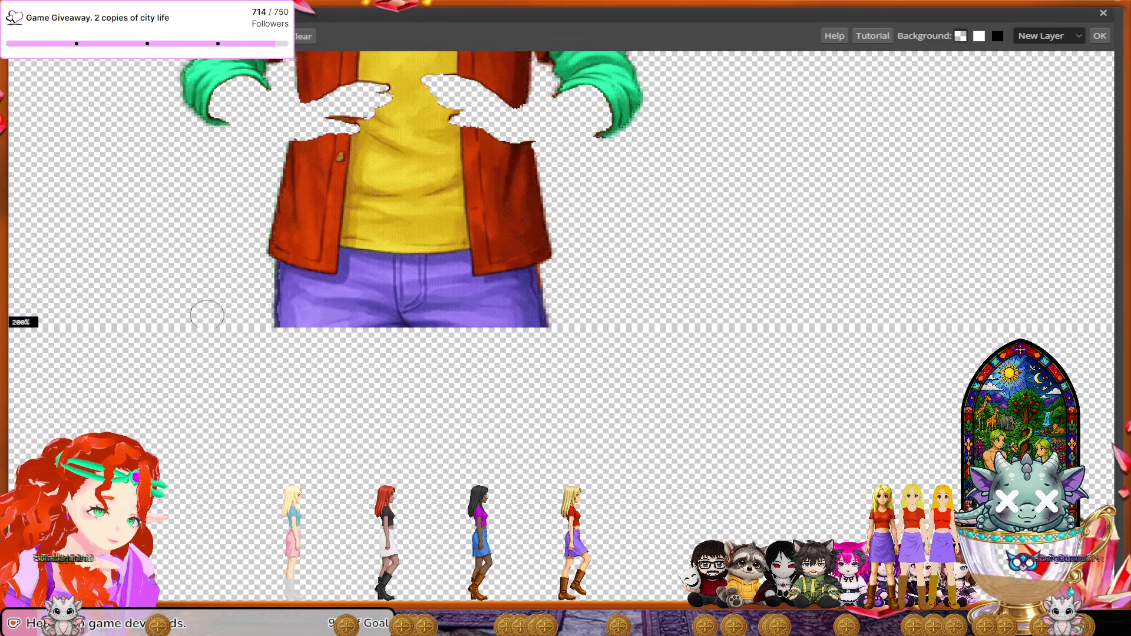
scroll(206, 315, up, 1)
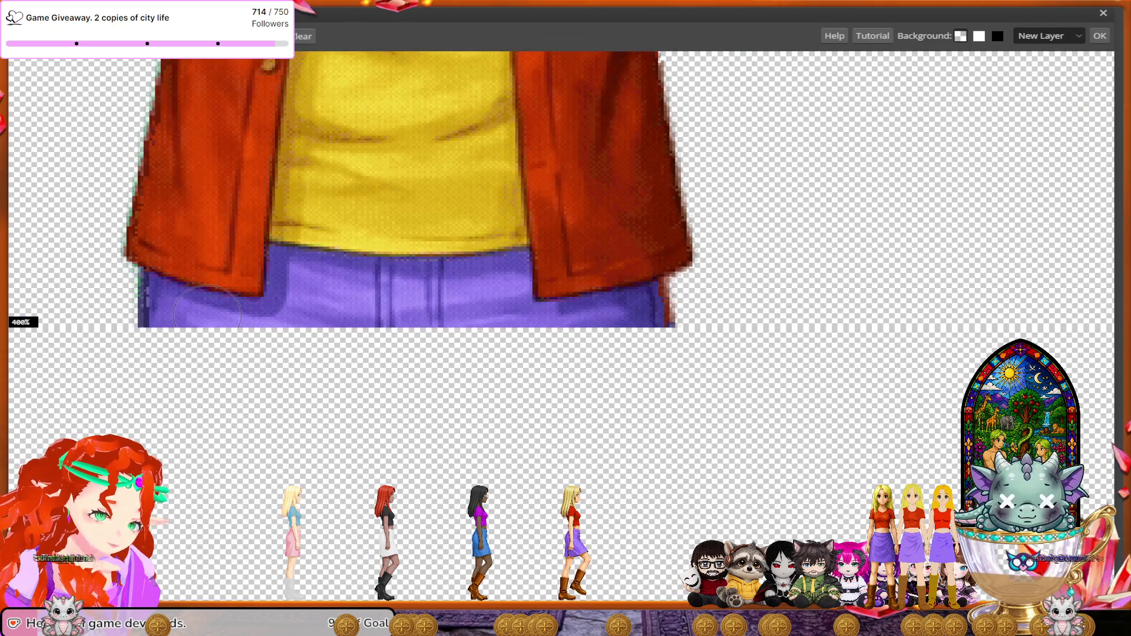
scroll(207, 314, left, 2)
scroll(182, 182, down, 2)
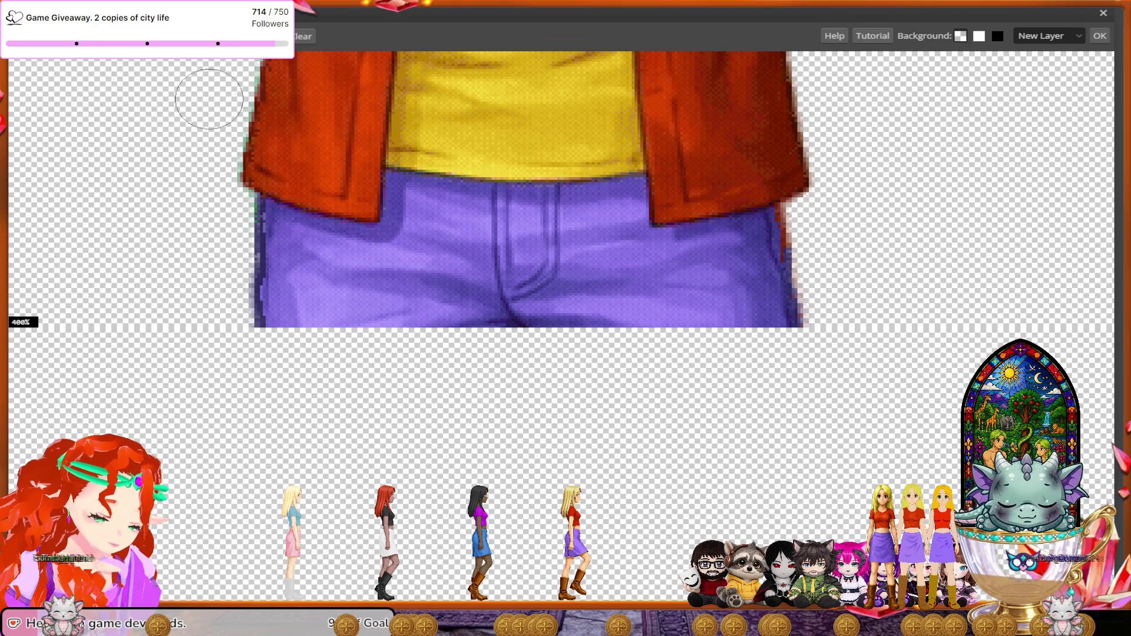
drag(368, 177, 235, 135)
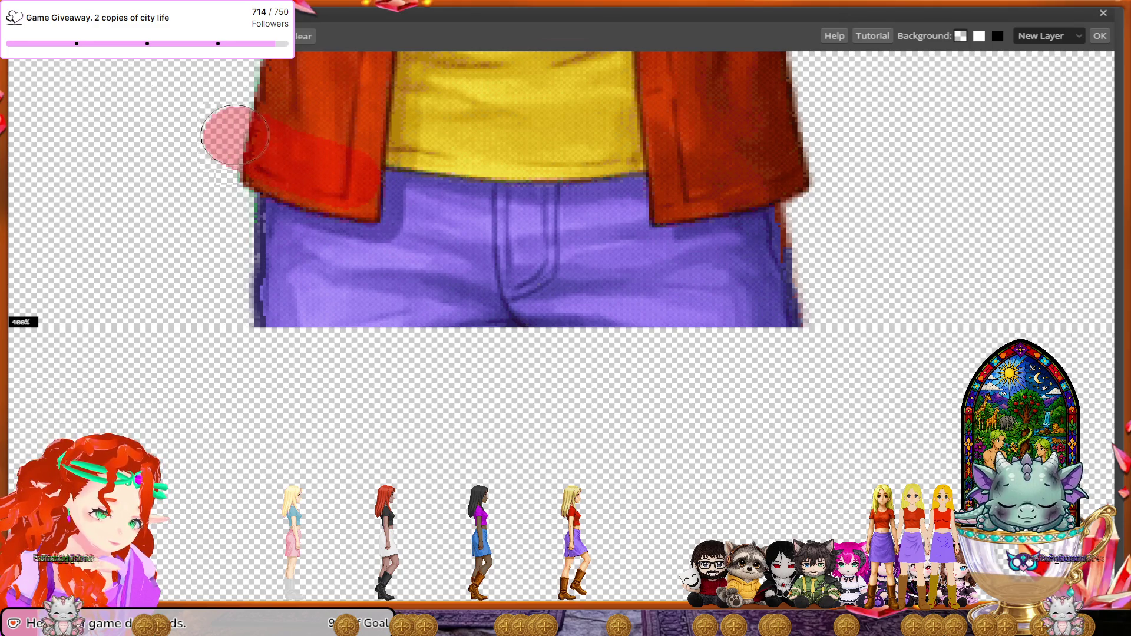
mouse_move(410, 128)
mouse_down()
mouse_move(676, 130)
mouse_move(689, 177)
mouse_move(800, 156)
mouse_up()
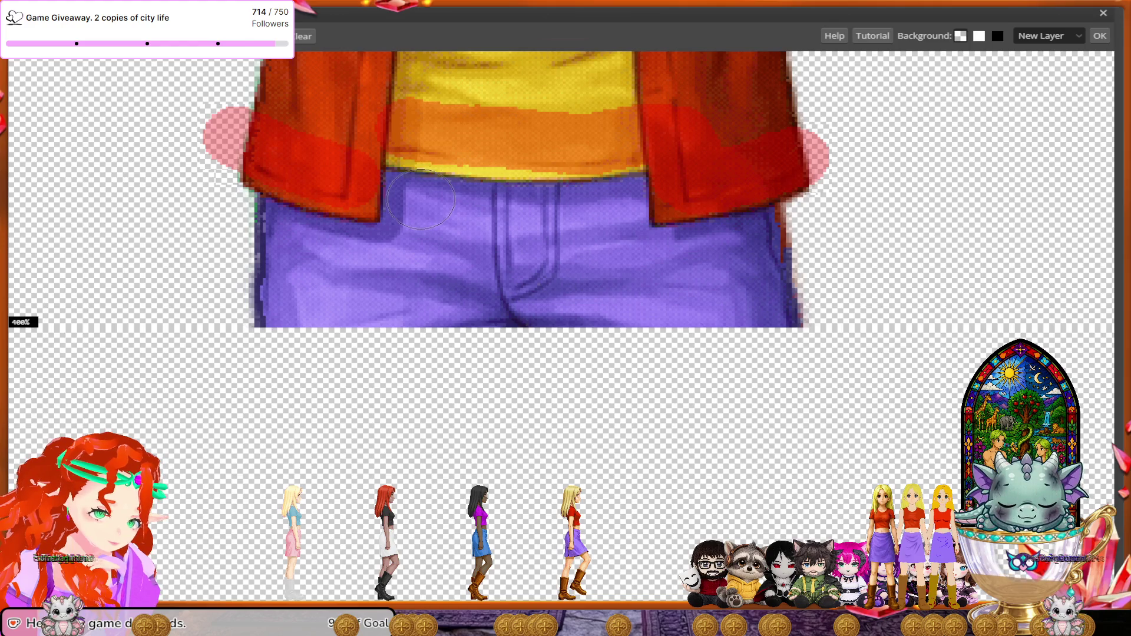
- Paint the trouser waistband green to keep, from left to right
mouse_move(420, 207)
mouse_down()
mouse_move(414, 259)
mouse_move(247, 233)
mouse_up()
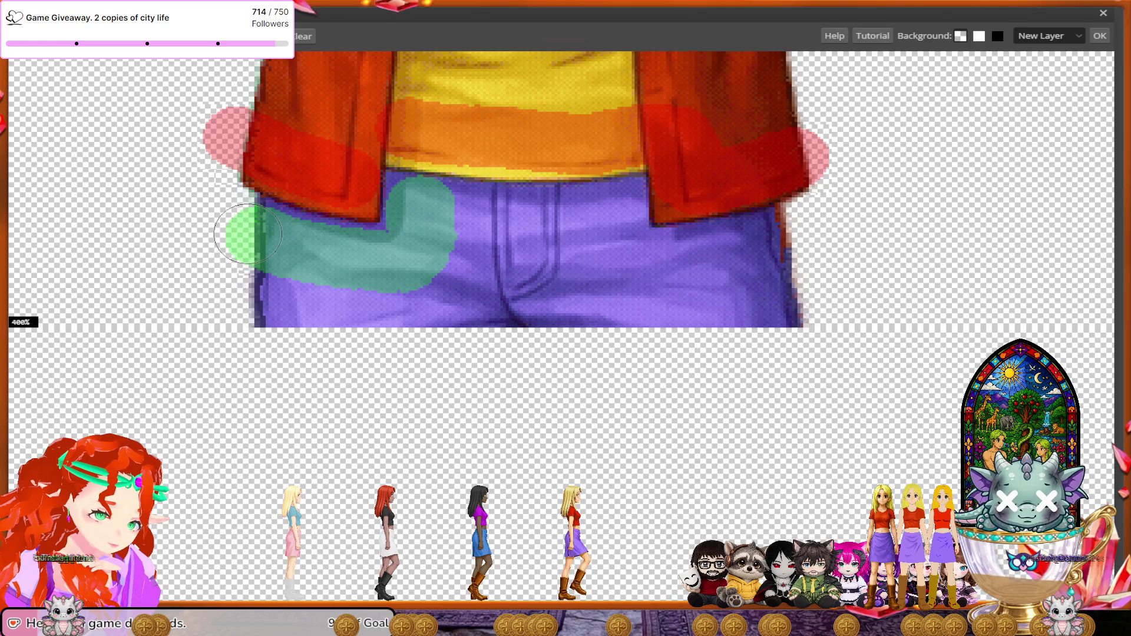
mouse_move(439, 215)
mouse_down()
mouse_move(606, 212)
mouse_move(615, 242)
mouse_move(639, 259)
mouse_move(689, 263)
mouse_move(802, 241)
mouse_up()
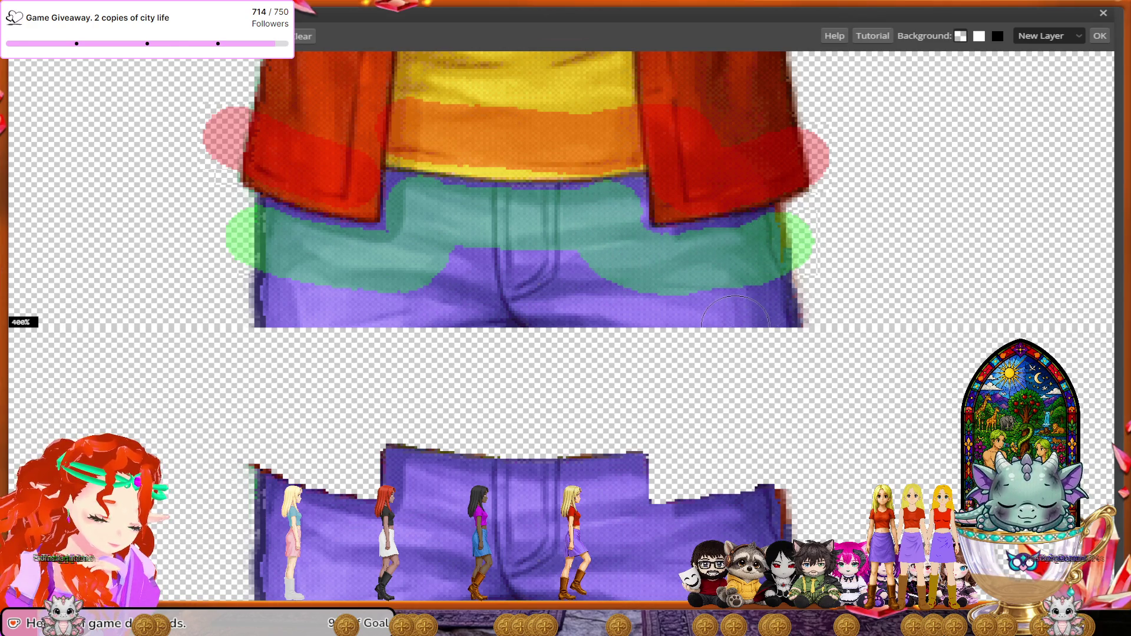
scroll(735, 318, down, 2)
scroll(735, 321, down, 1)
scroll(736, 324, down, 2)
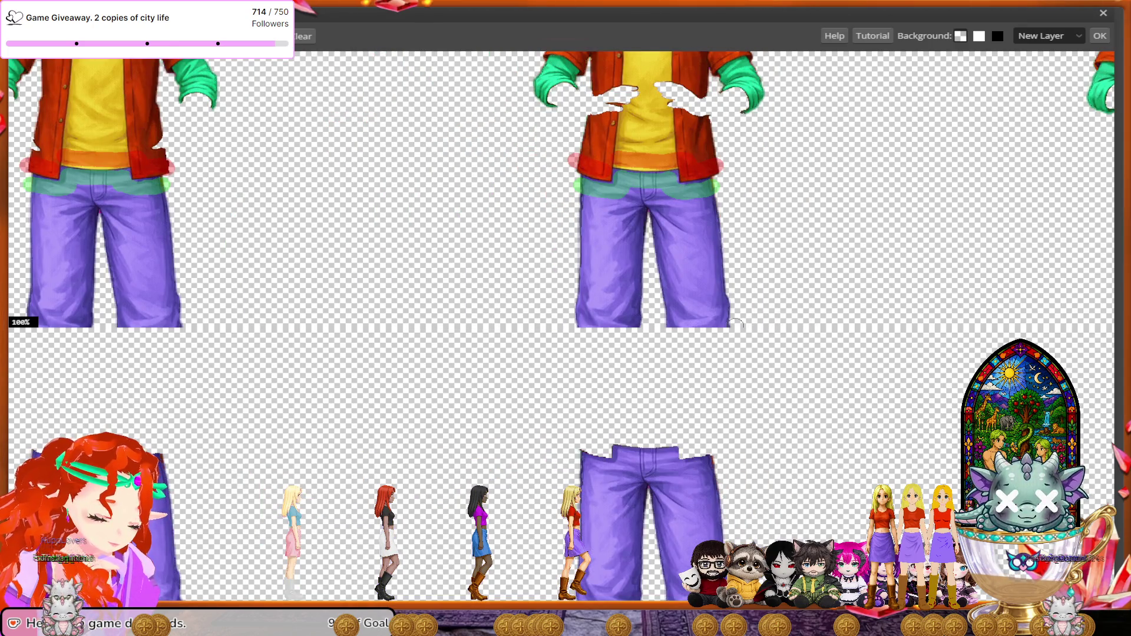
- Zoom to 300% on the feet and paint both boots red for removal
scroll(735, 323, down, 2)
scroll(735, 323, down, 2)
scroll(735, 323, down, 1)
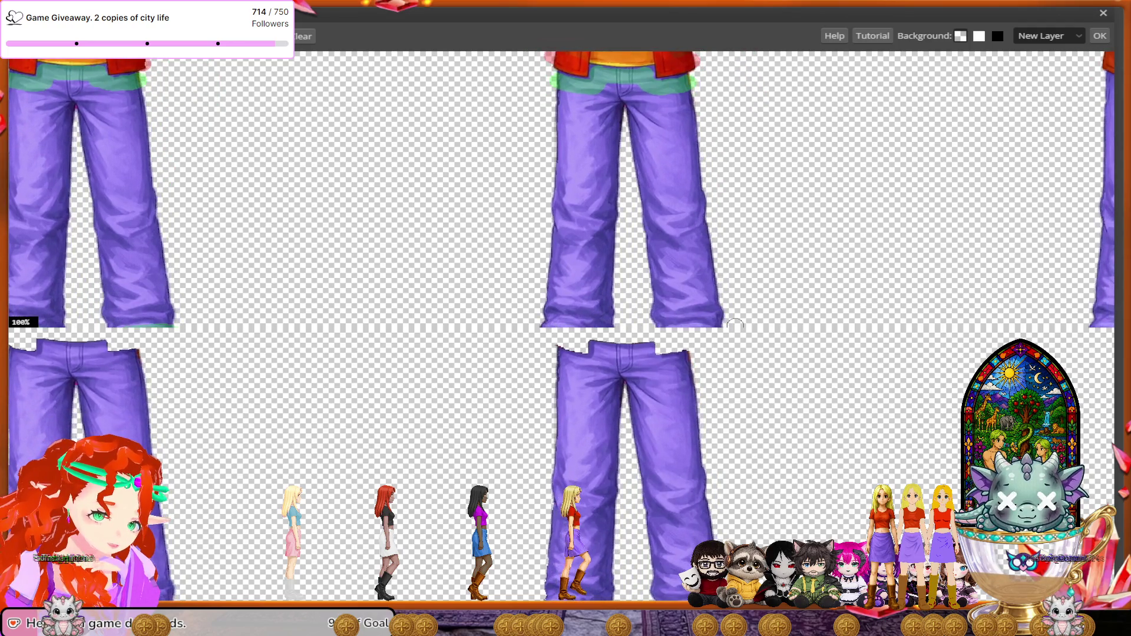
scroll(735, 323, down, 1)
scroll(735, 323, down, 1)
scroll(735, 324, up, 1)
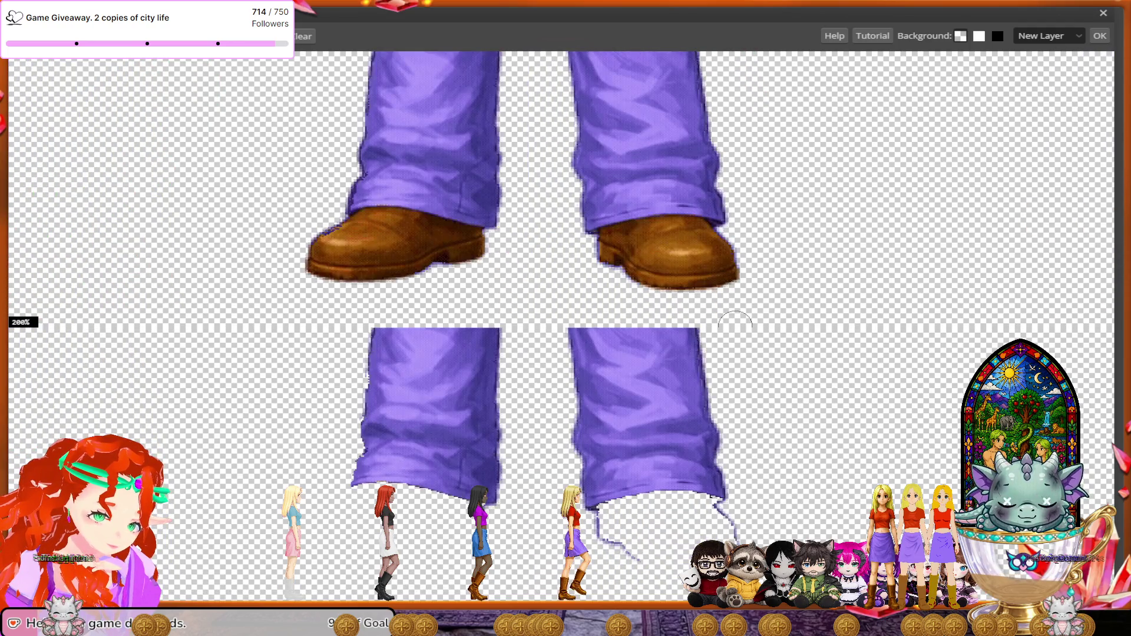
scroll(735, 318, up, 1)
scroll(83, 172, down, 1)
scroll(83, 171, left, 1)
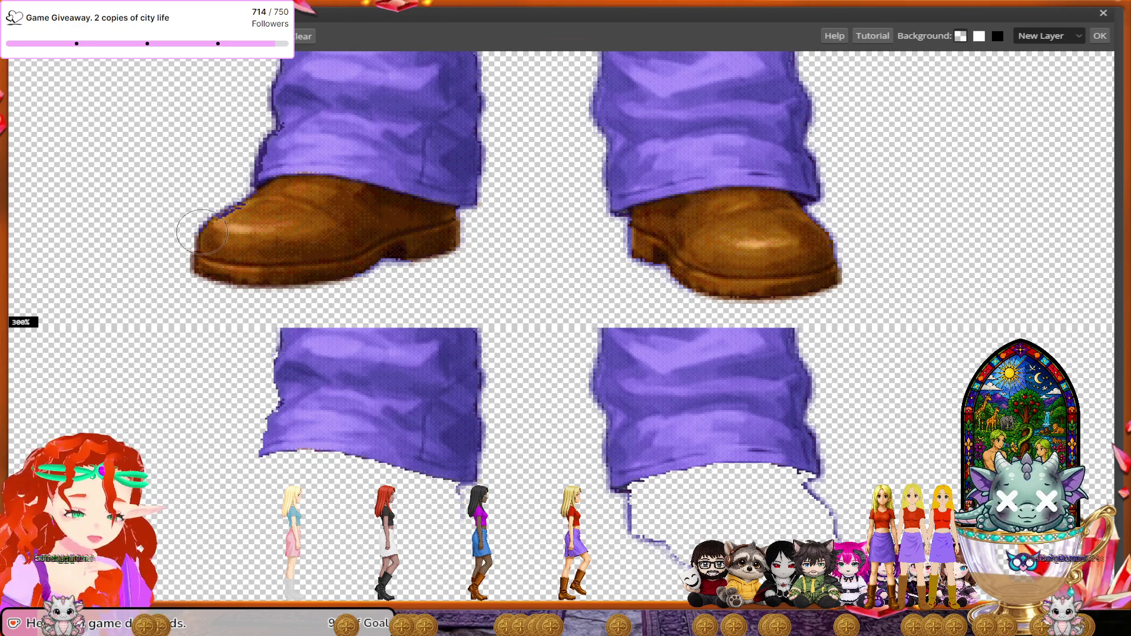
mouse_move(466, 235)
mouse_down()
mouse_move(240, 275)
mouse_move(374, 223)
mouse_up()
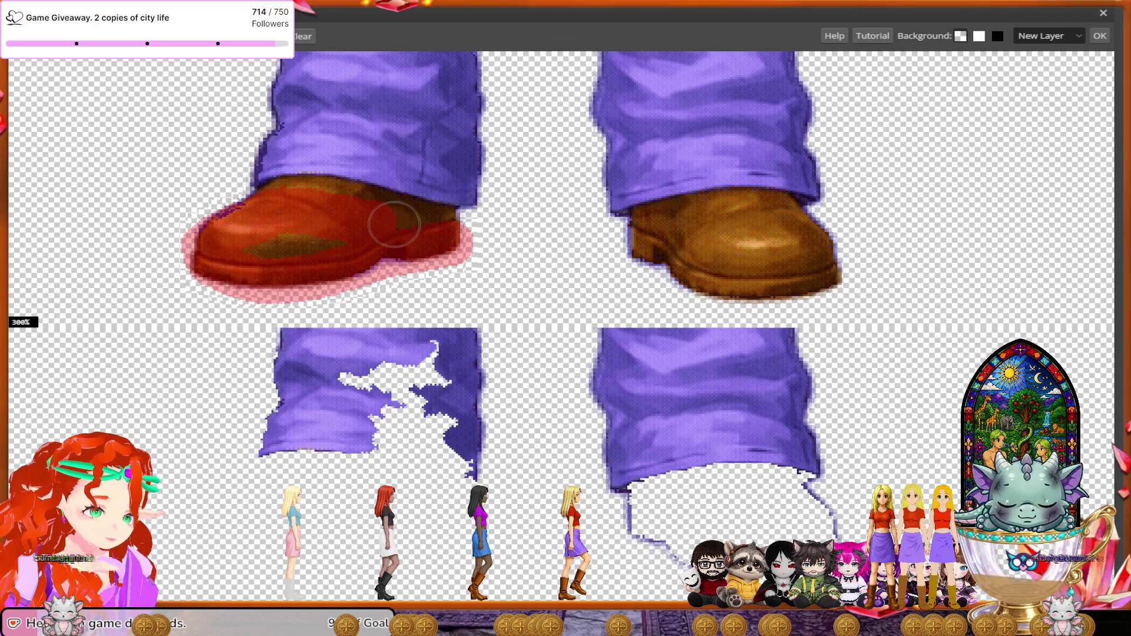
mouse_move(626, 246)
mouse_down()
mouse_move(830, 282)
mouse_move(824, 247)
mouse_move(772, 224)
mouse_move(656, 235)
mouse_up()
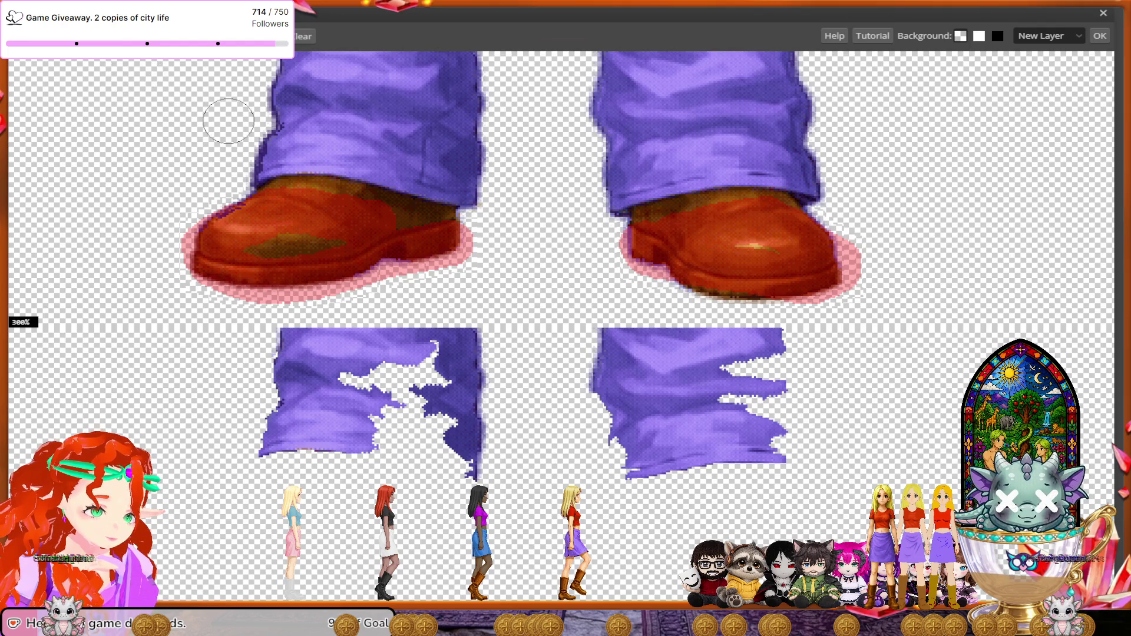
- Paint both trouser cuffs green to keep, patching a missed spot on the left cuff
mouse_move(241, 156)
mouse_down()
mouse_move(395, 150)
mouse_move(493, 183)
mouse_up()
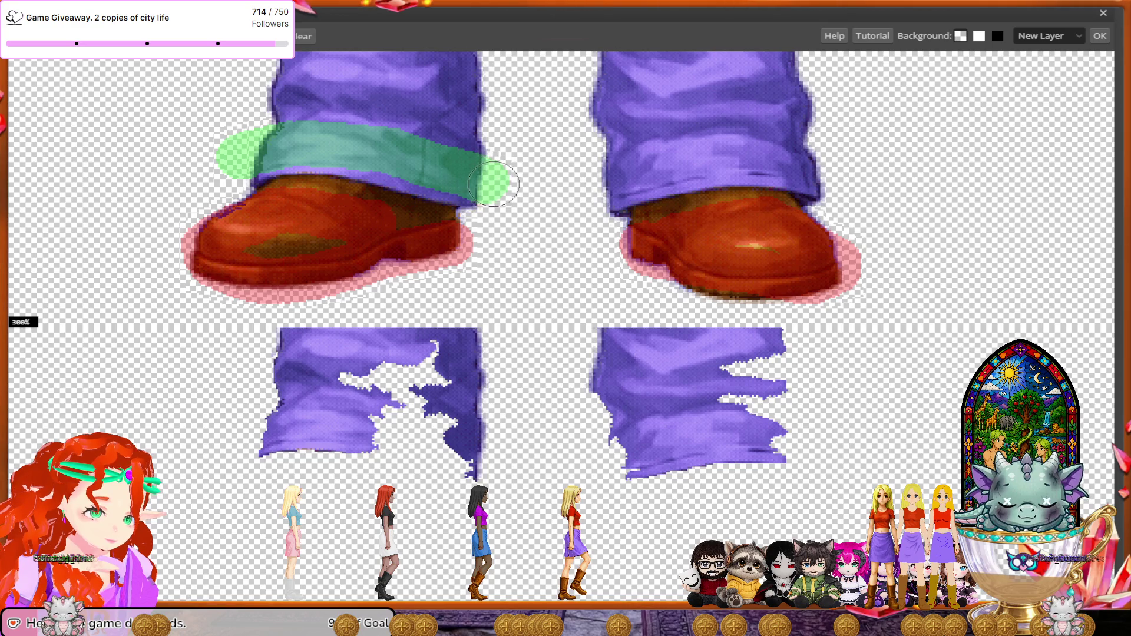
mouse_move(593, 187)
mouse_down()
mouse_move(665, 163)
mouse_move(777, 159)
mouse_move(824, 181)
mouse_up()
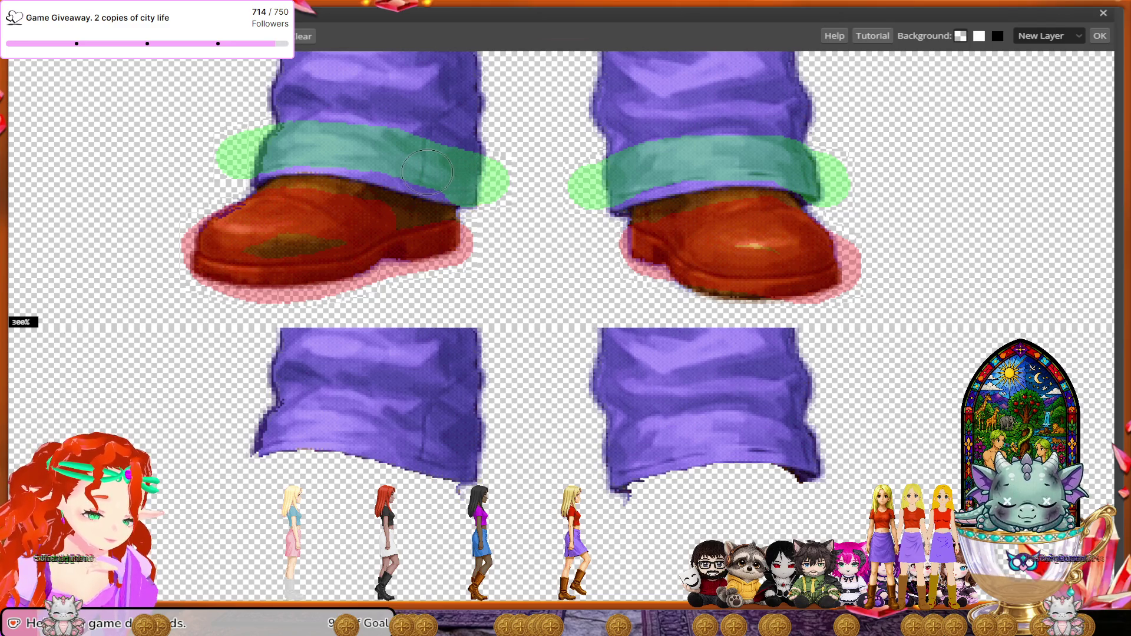
click(235, 168)
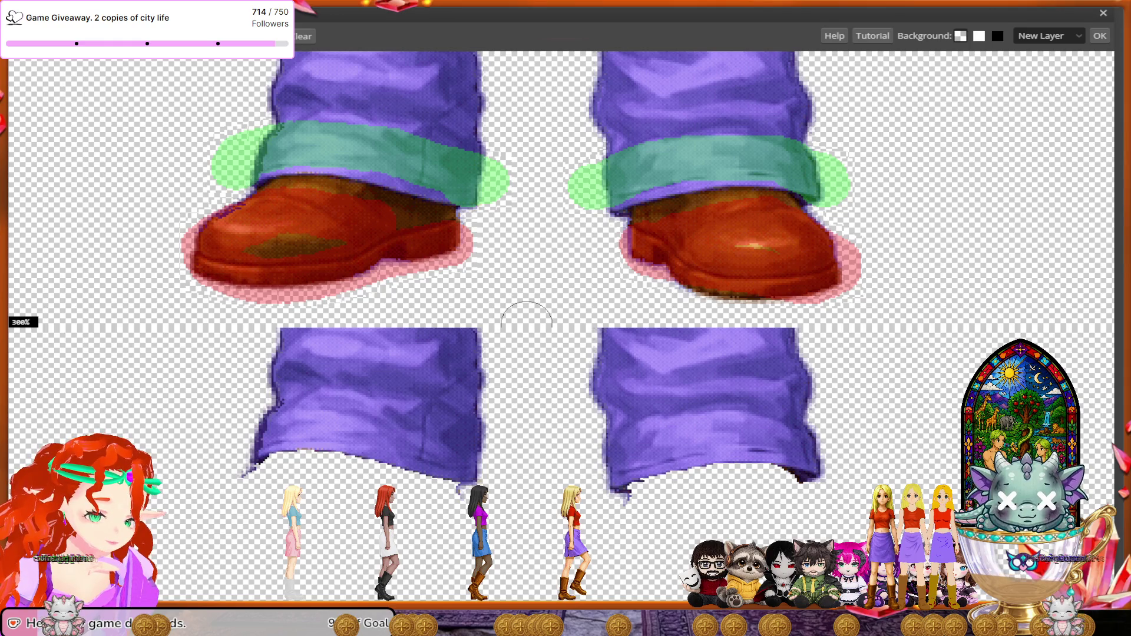
- Zoom in on the next frame's waist and paint the jacket's lower edge red
scroll(526, 324, down, 2)
scroll(526, 324, down, 2)
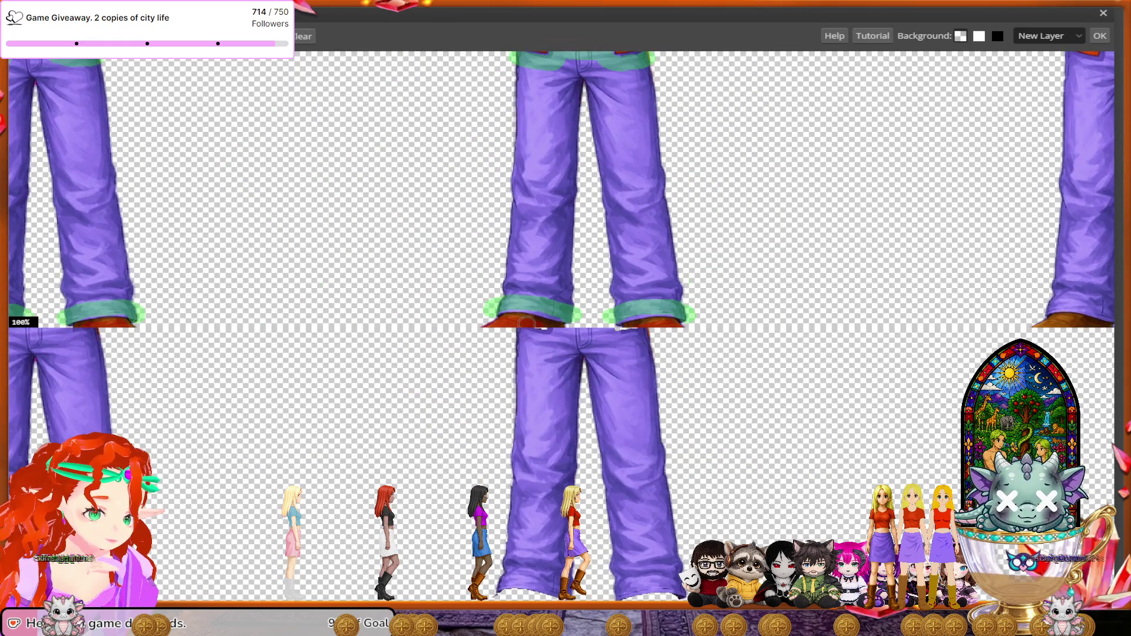
scroll(527, 324, down, 2)
scroll(526, 324, down, 1)
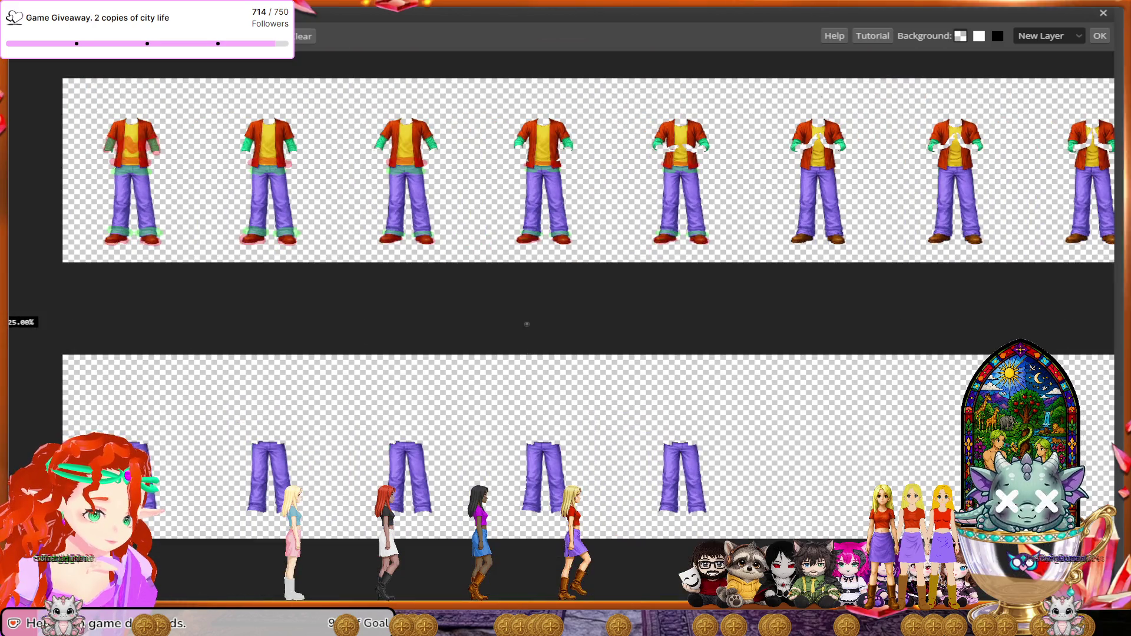
scroll(527, 324, down, 1)
scroll(527, 324, up, 2)
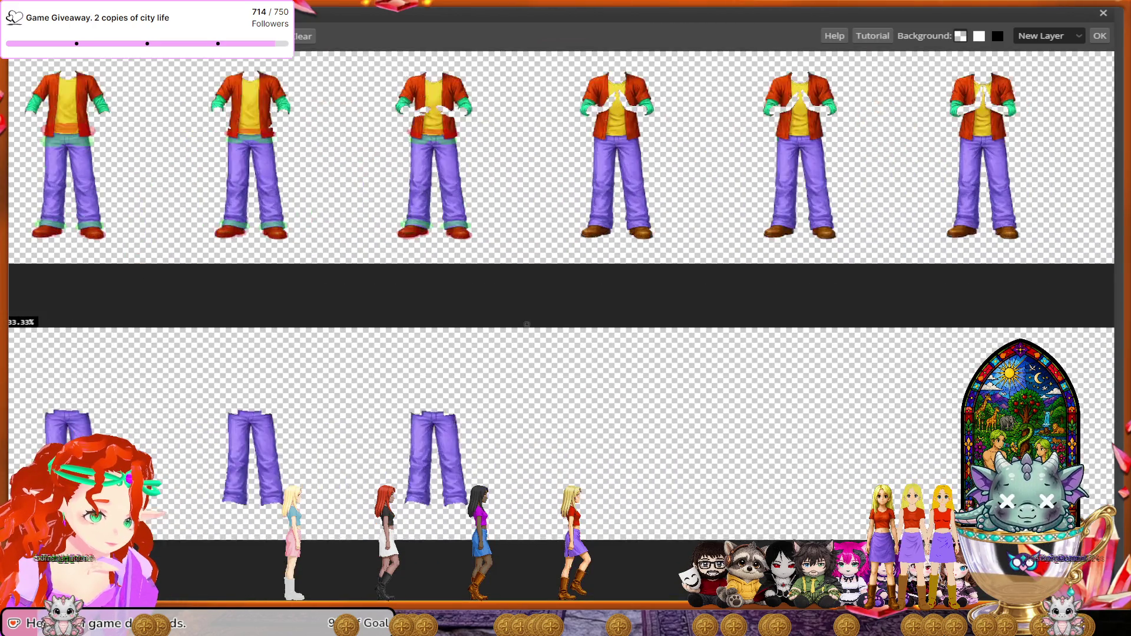
scroll(526, 324, up, 2)
scroll(526, 323, up, 1)
scroll(525, 323, up, 1)
scroll(525, 322, up, 1)
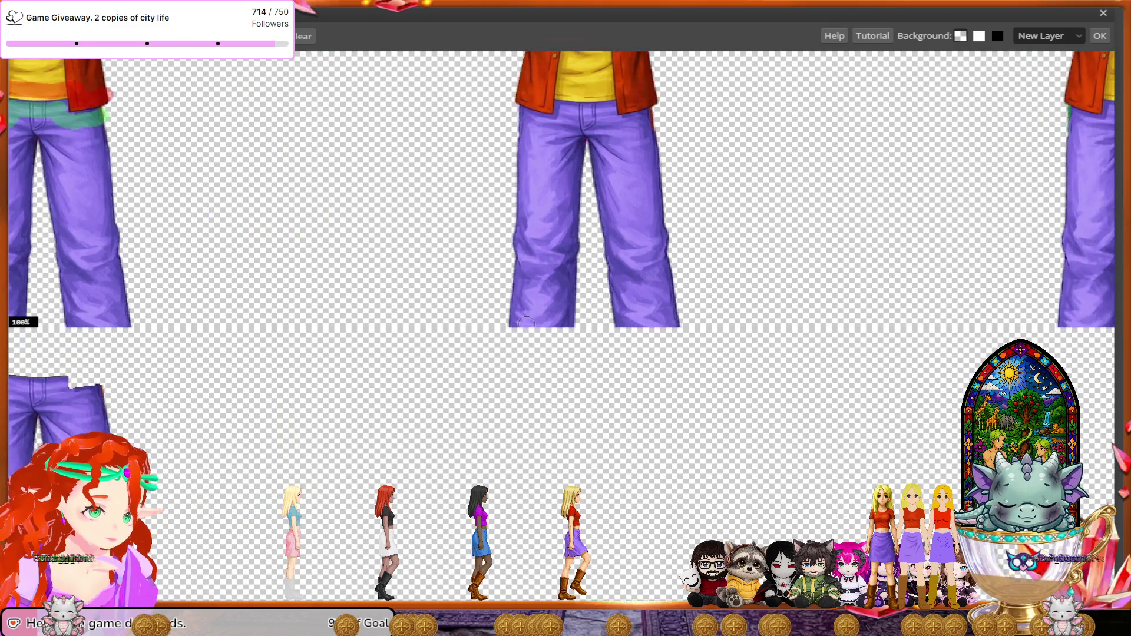
scroll(525, 323, up, 1)
scroll(525, 321, up, 1)
scroll(526, 314, up, 2)
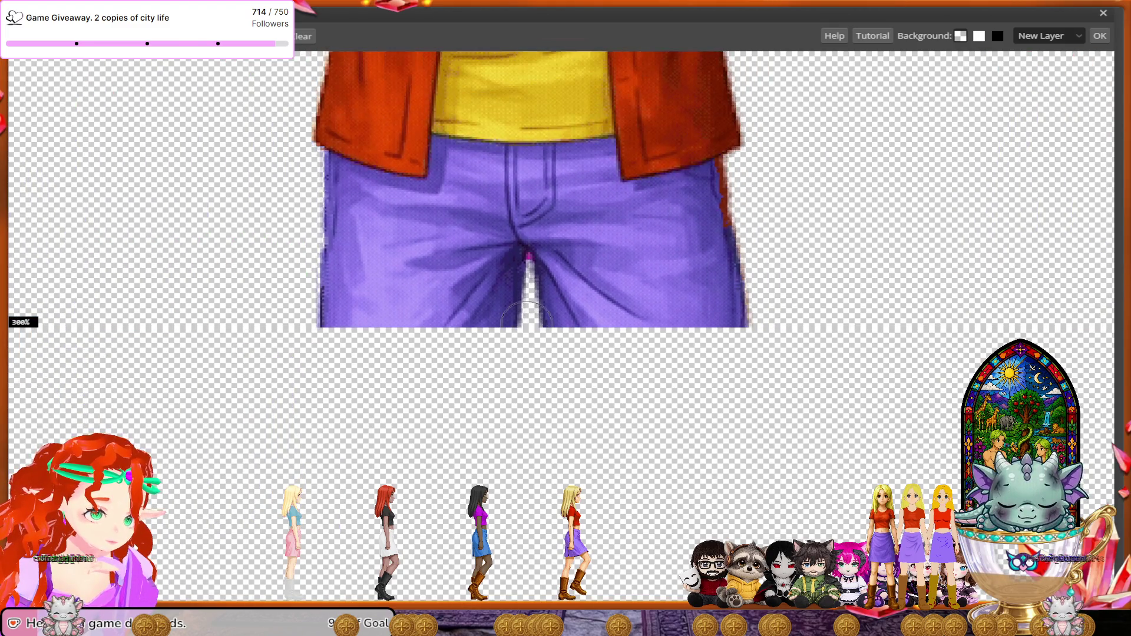
scroll(526, 313, up, 2)
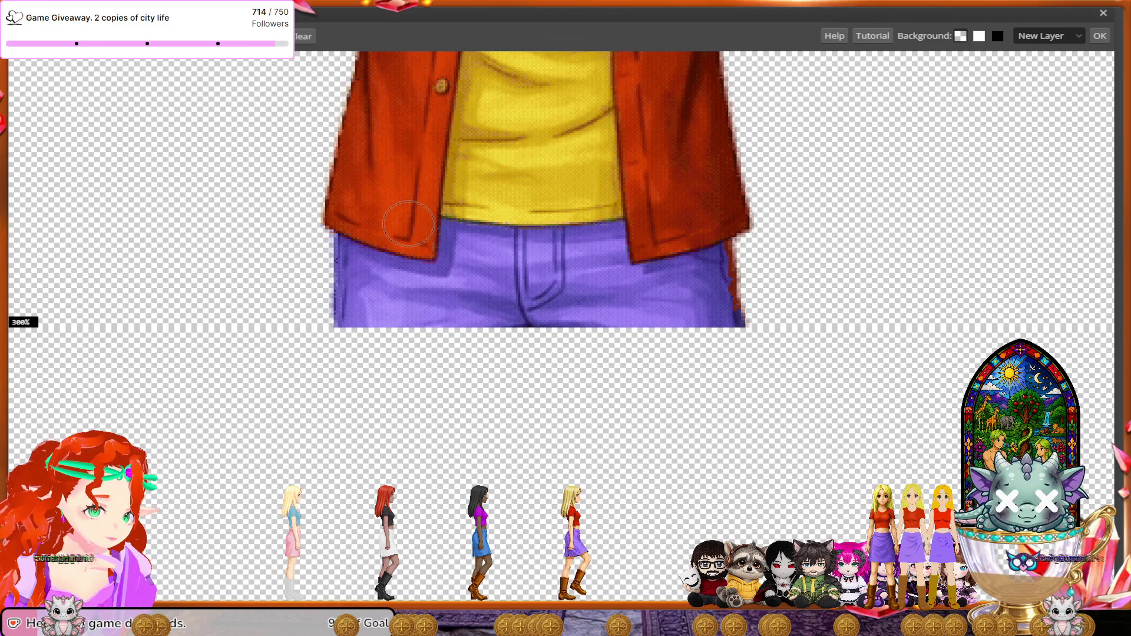
mouse_move(405, 225)
mouse_down()
mouse_move(398, 197)
mouse_move(614, 190)
mouse_move(651, 222)
mouse_move(739, 197)
mouse_up()
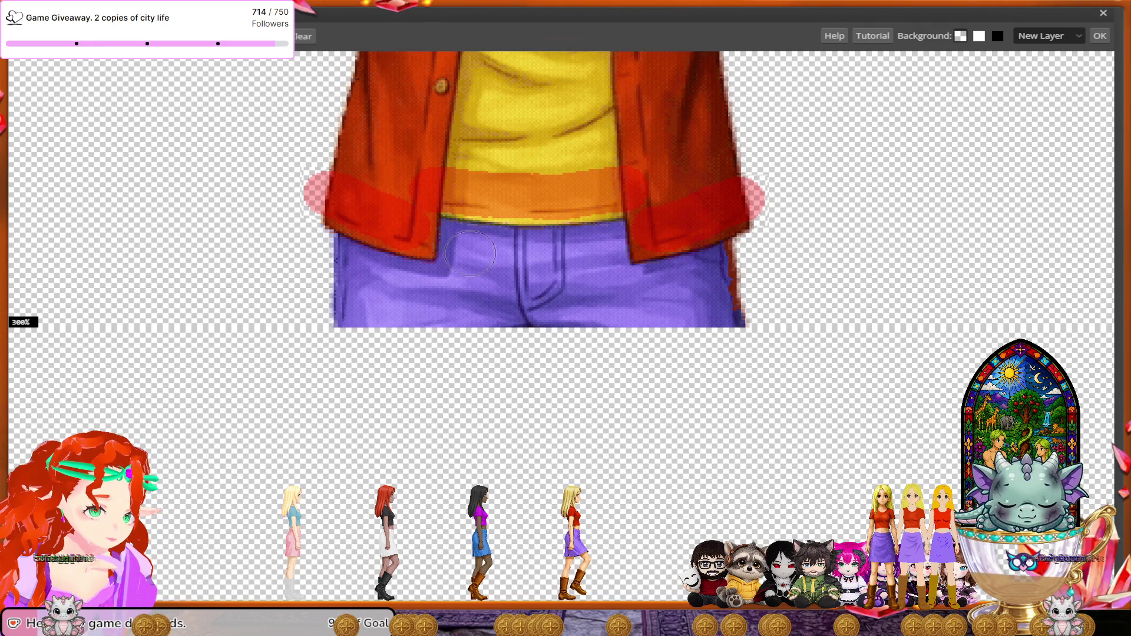
- Paint the jeans waistband green to keep and extend the red mark over the jacket's right edge
mouse_move(468, 248)
mouse_down()
mouse_move(454, 292)
mouse_move(321, 268)
mouse_up()
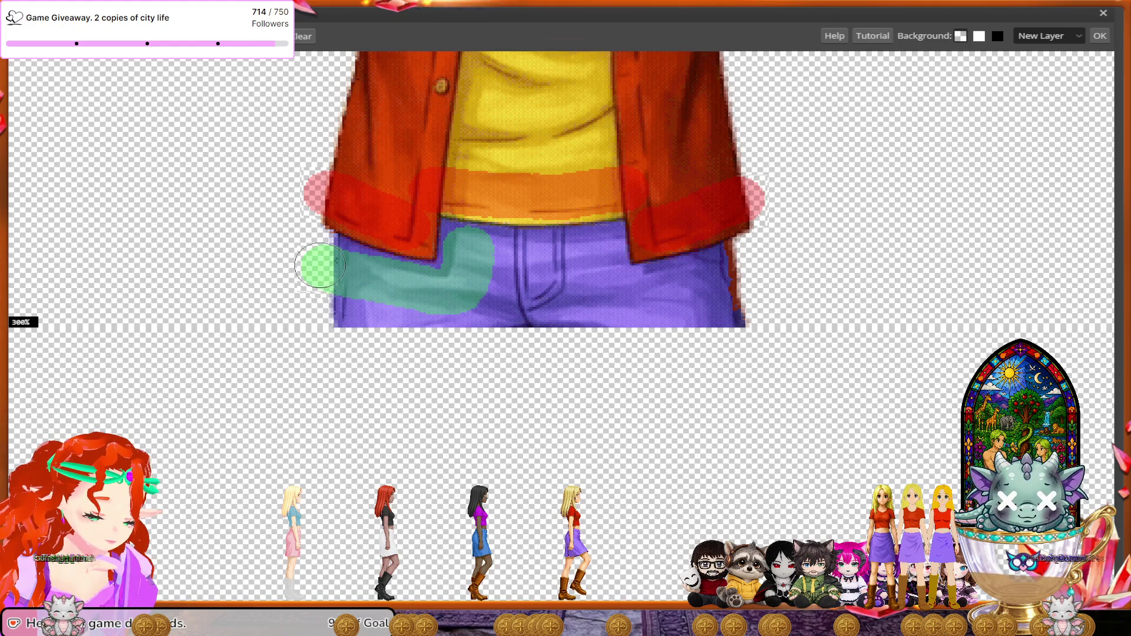
mouse_move(485, 254)
mouse_down()
mouse_move(589, 252)
mouse_move(602, 270)
mouse_move(594, 297)
mouse_move(737, 268)
mouse_up()
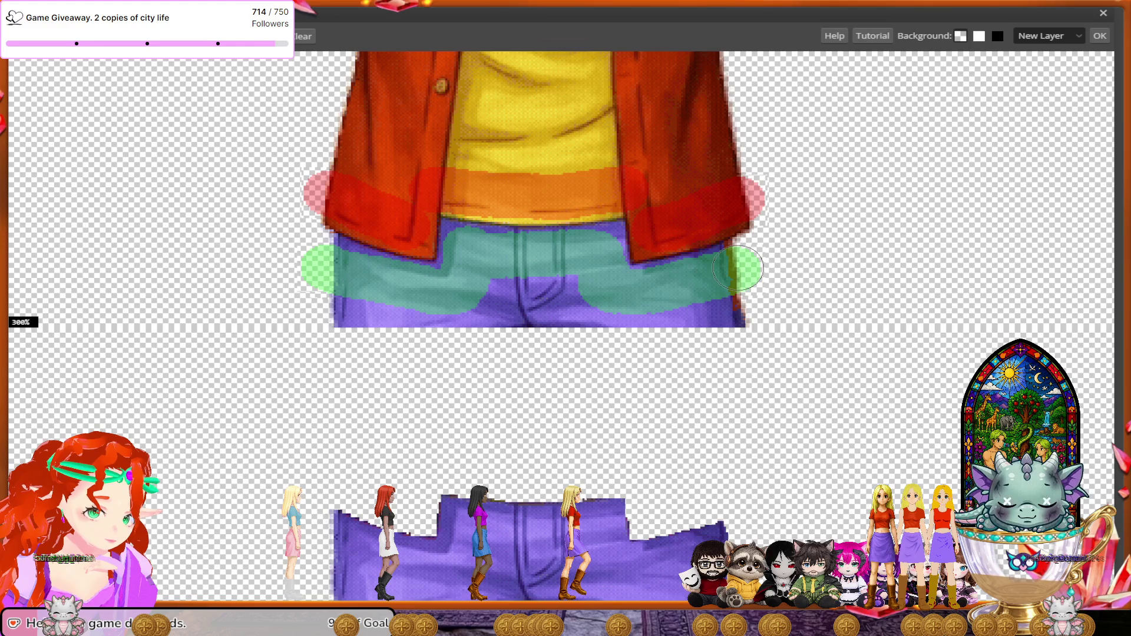
scroll(665, 318, down, 3)
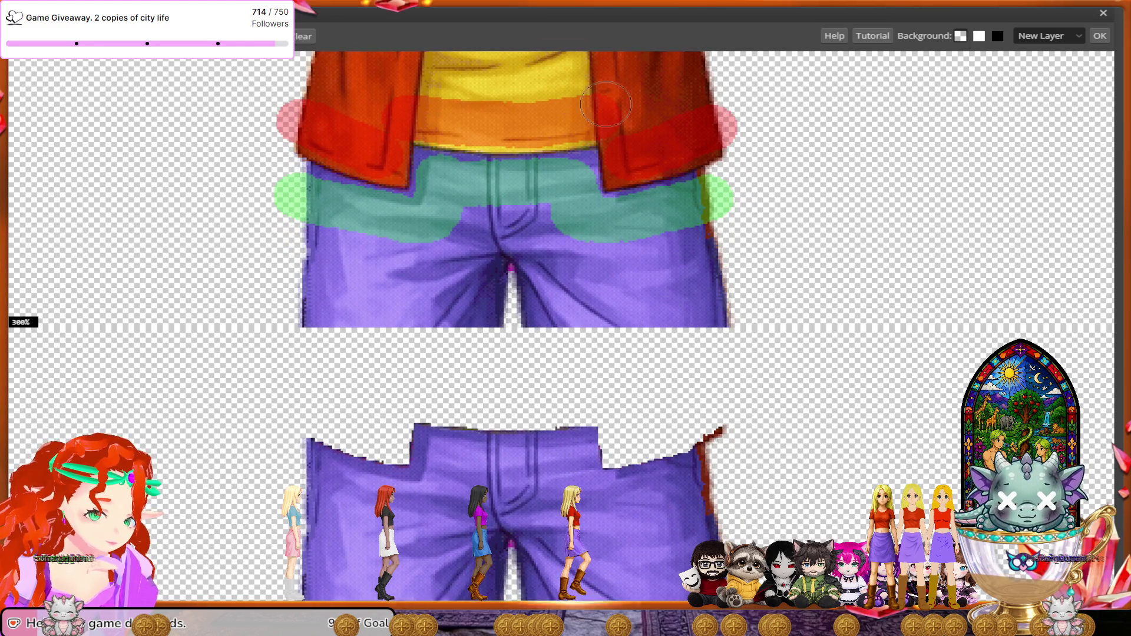
drag(726, 145, 733, 152)
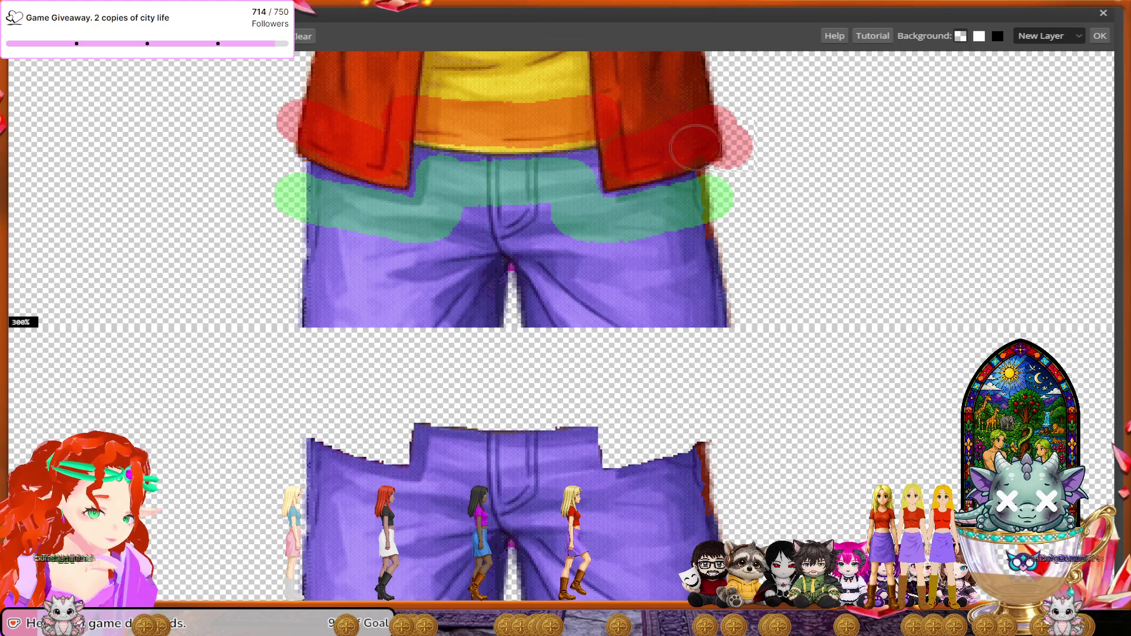
scroll(596, 315, down, 1)
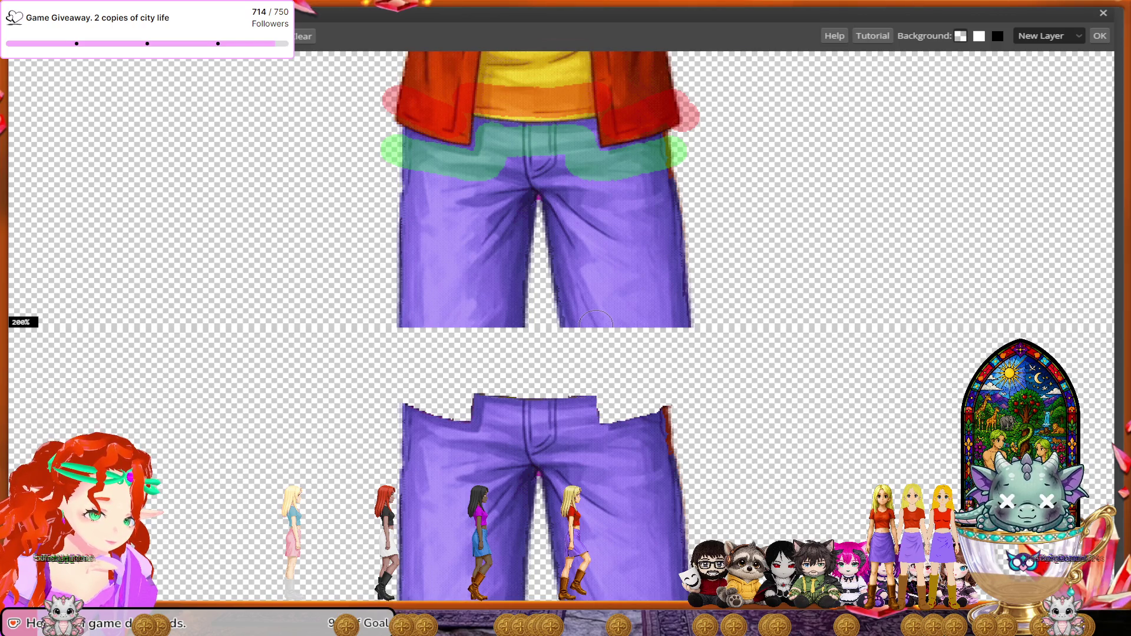
- Zoom to the feet and paint the left and right brown boots red for removal
scroll(595, 321, down, 1)
scroll(595, 321, down, 2)
scroll(595, 320, down, 2)
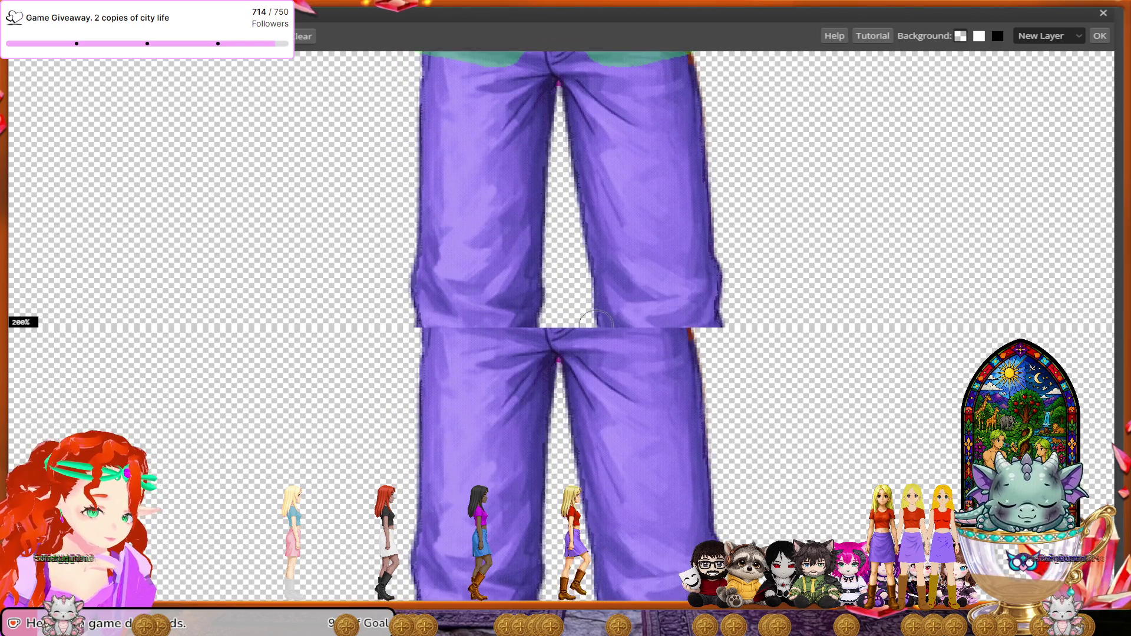
scroll(596, 321, down, 2)
scroll(596, 321, down, 2)
scroll(595, 321, down, 2)
scroll(595, 321, down, 2)
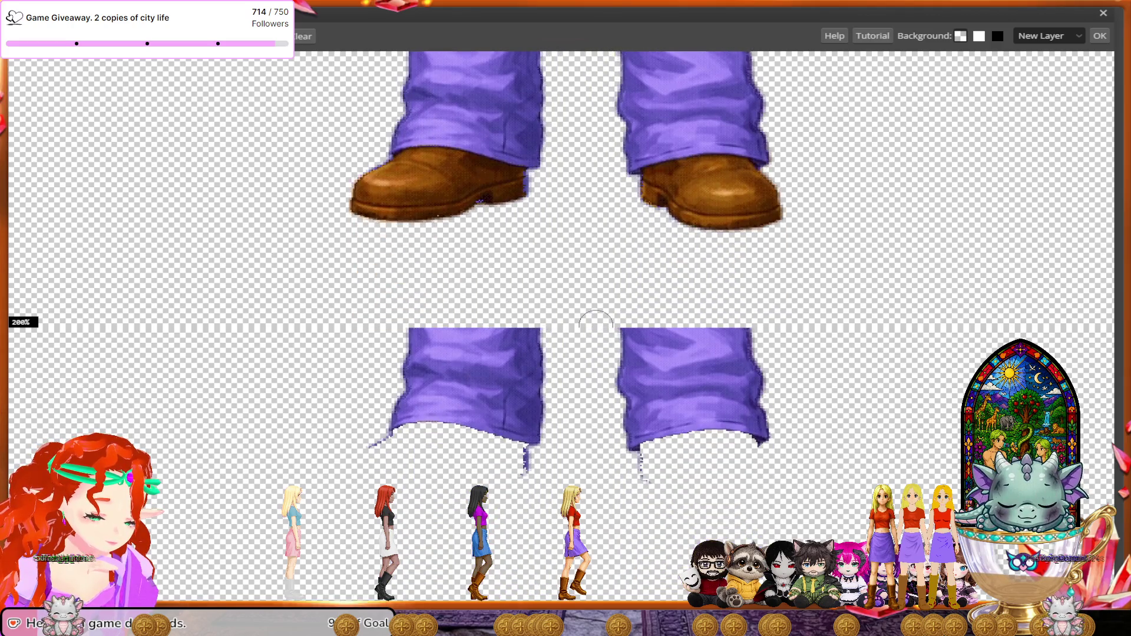
scroll(595, 321, down, 1)
ctrl+scroll(596, 321, up, 1)
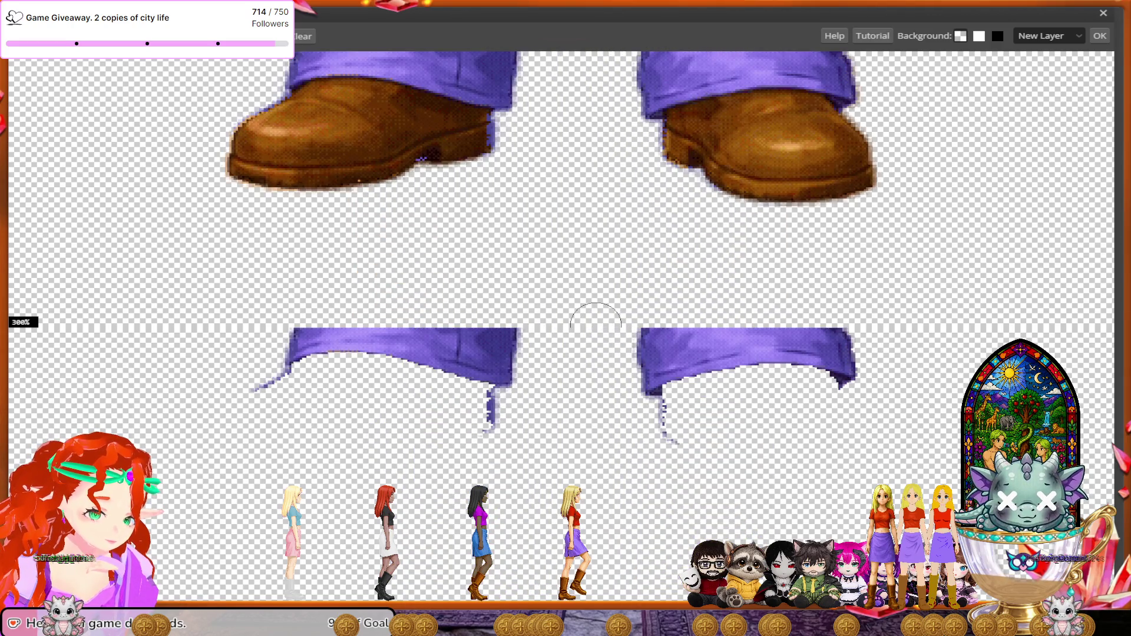
scroll(596, 321, up, 1)
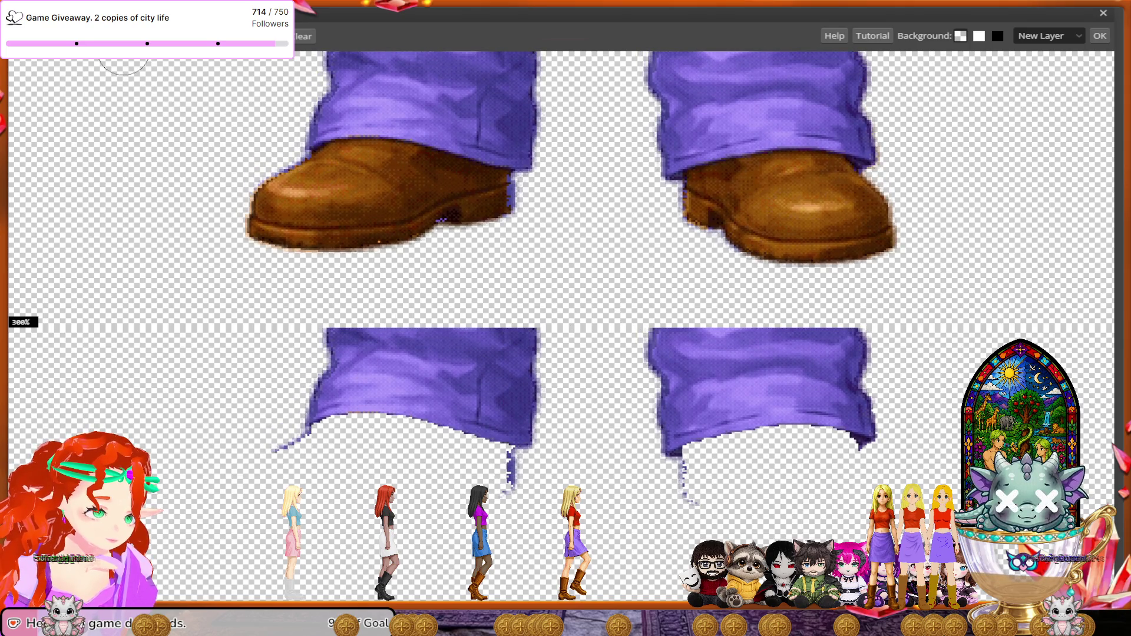
mouse_move(471, 188)
mouse_down()
mouse_move(489, 192)
mouse_move(336, 171)
mouse_move(276, 194)
mouse_move(259, 236)
mouse_move(377, 247)
mouse_move(431, 219)
mouse_up()
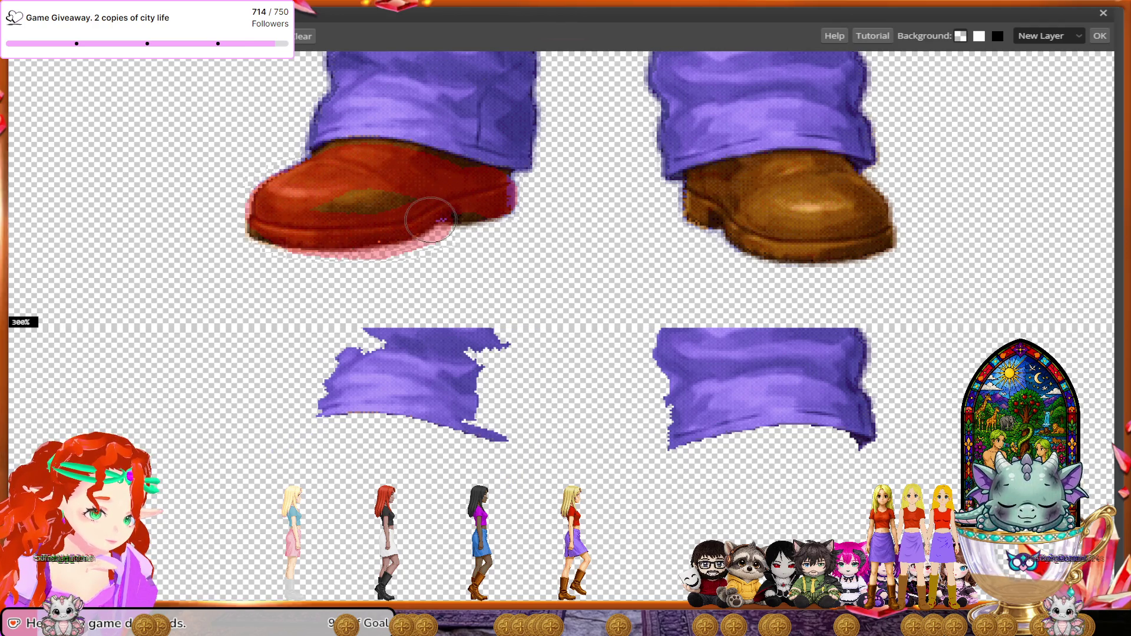
mouse_move(683, 194)
mouse_down()
mouse_move(783, 251)
mouse_move(872, 229)
mouse_move(815, 188)
mouse_move(724, 194)
mouse_up()
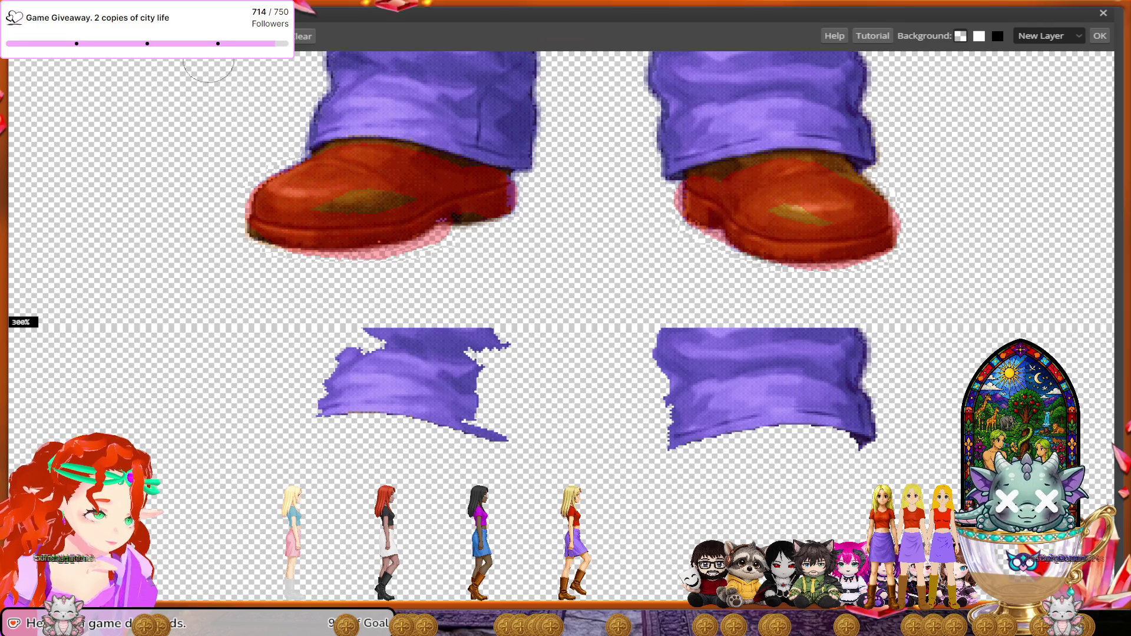
- Paint both trouser cuffs green to keep, then undo to clear a stray boot fragment
click(294, 122)
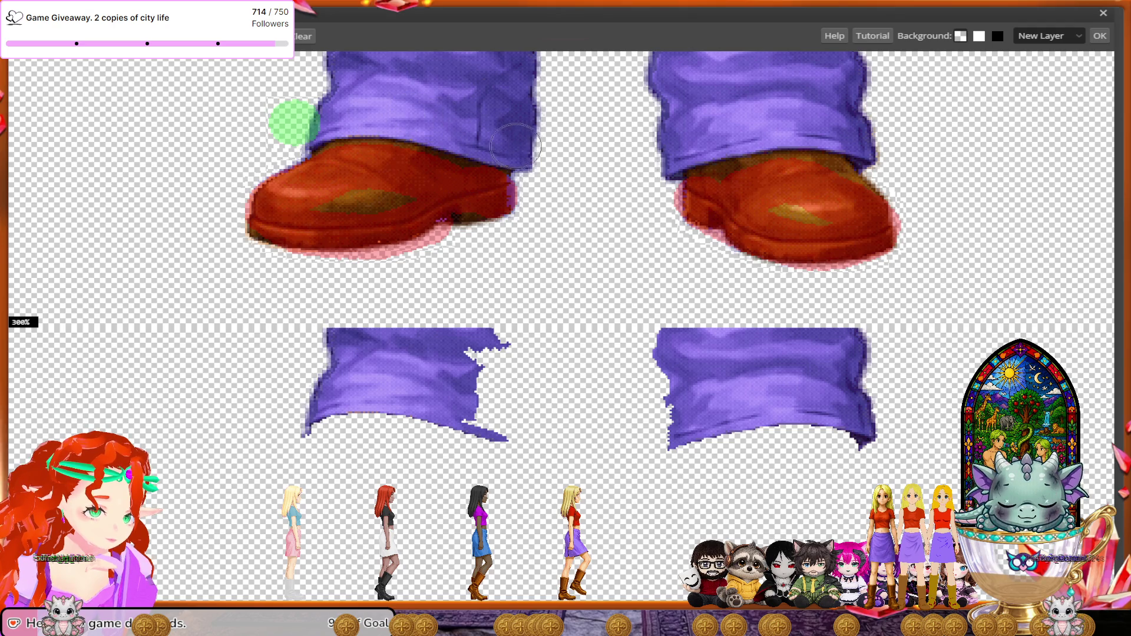
mouse_move(534, 152)
mouse_down()
mouse_move(395, 113)
mouse_move(322, 113)
mouse_up()
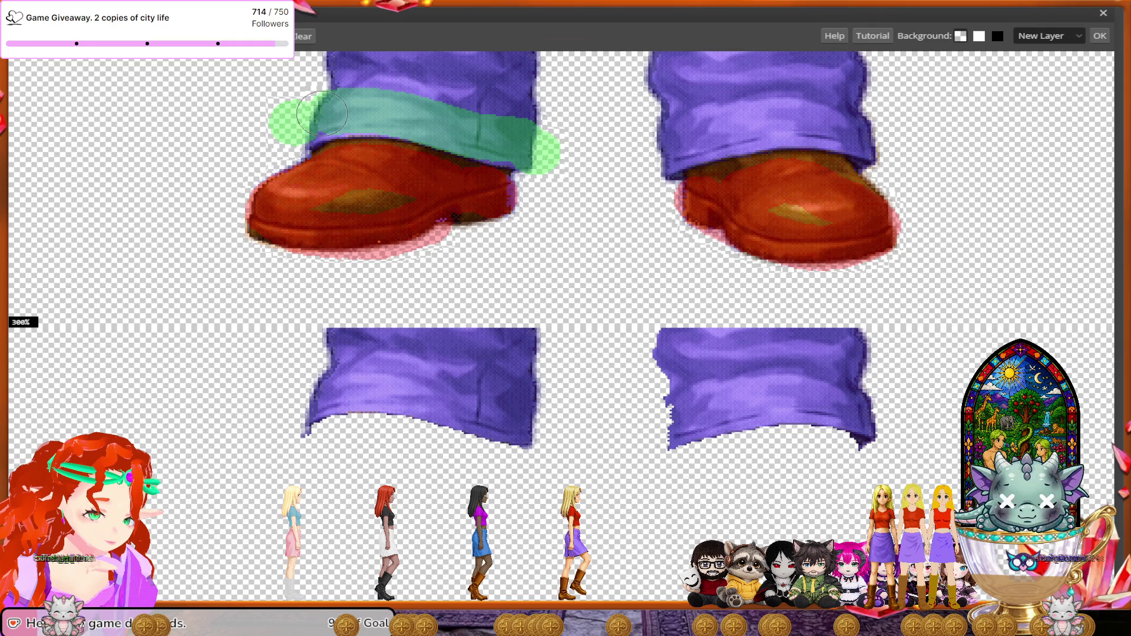
click(654, 154)
mouse_move(654, 154)
mouse_down()
mouse_move(730, 120)
mouse_move(780, 118)
mouse_move(851, 122)
mouse_move(872, 143)
mouse_up()
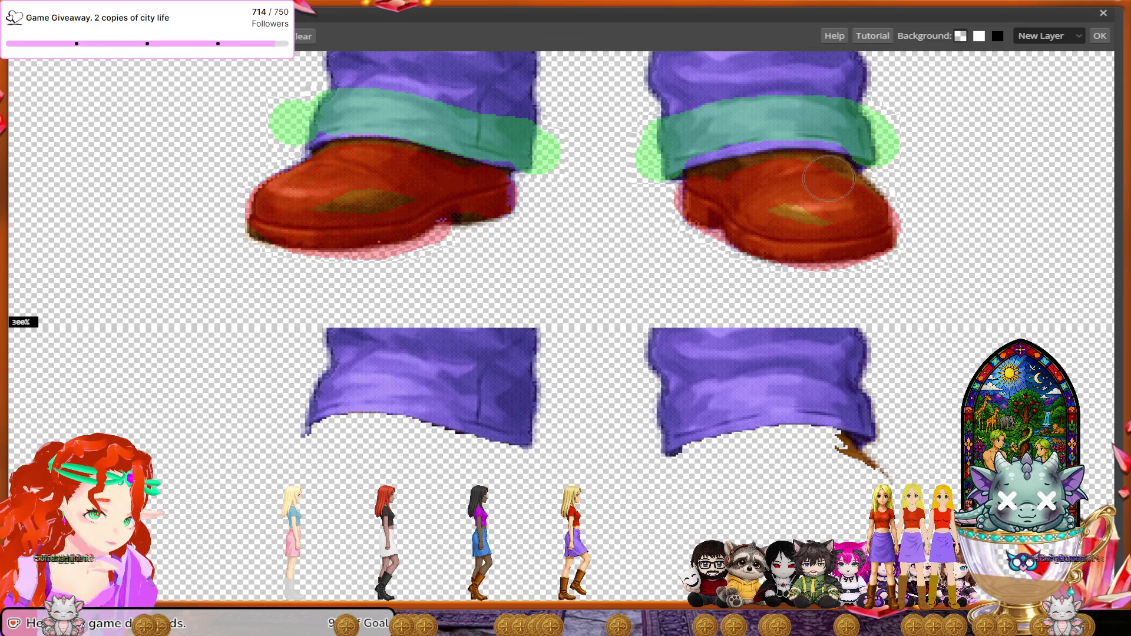
key(ctrl+z)
- Zoom out to 66.67% to survey the sprite sheet
scroll(745, 303, down, 1)
scroll(745, 303, down, 2)
scroll(745, 304, down, 2)
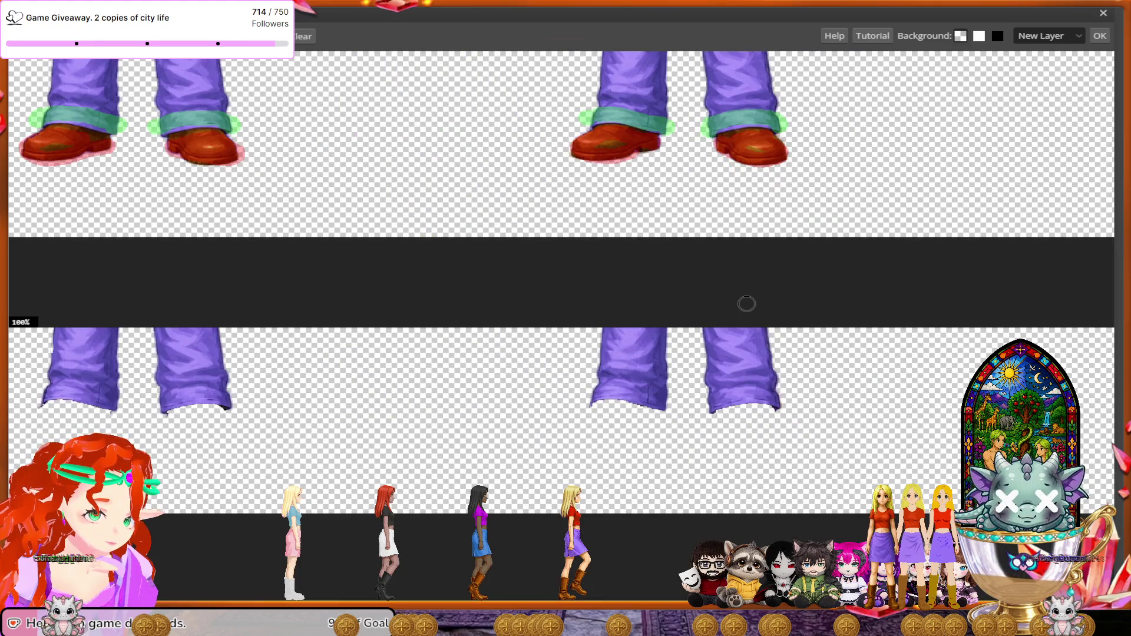
scroll(746, 303, up, 1)
scroll(747, 304, up, 2)
scroll(746, 303, up, 2)
scroll(746, 303, up, 2)
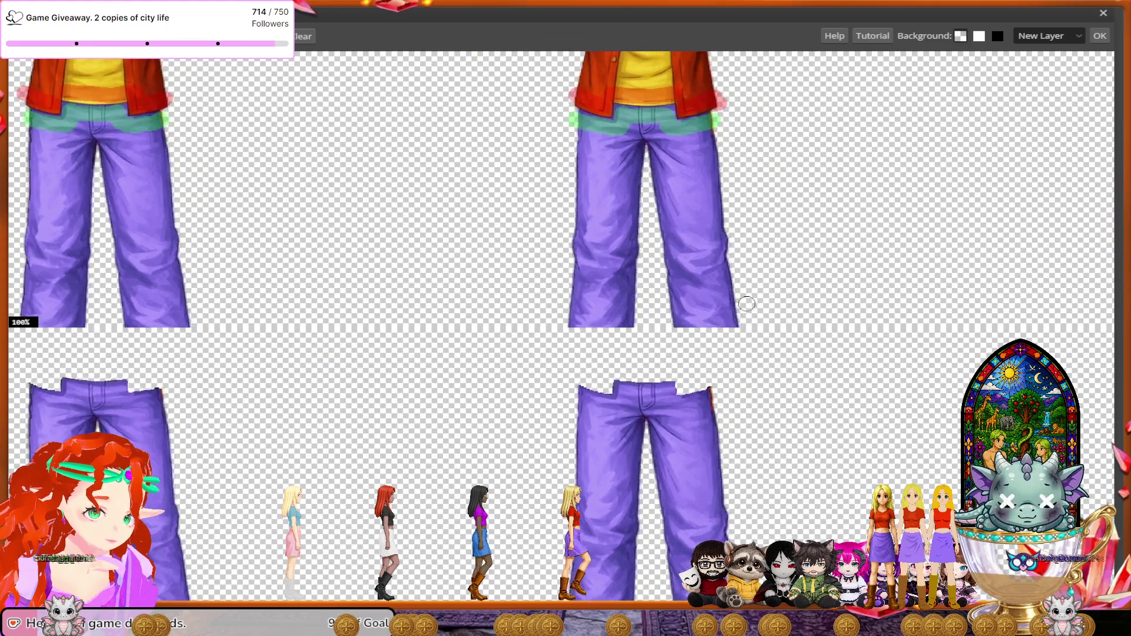
scroll(746, 304, down, 1)
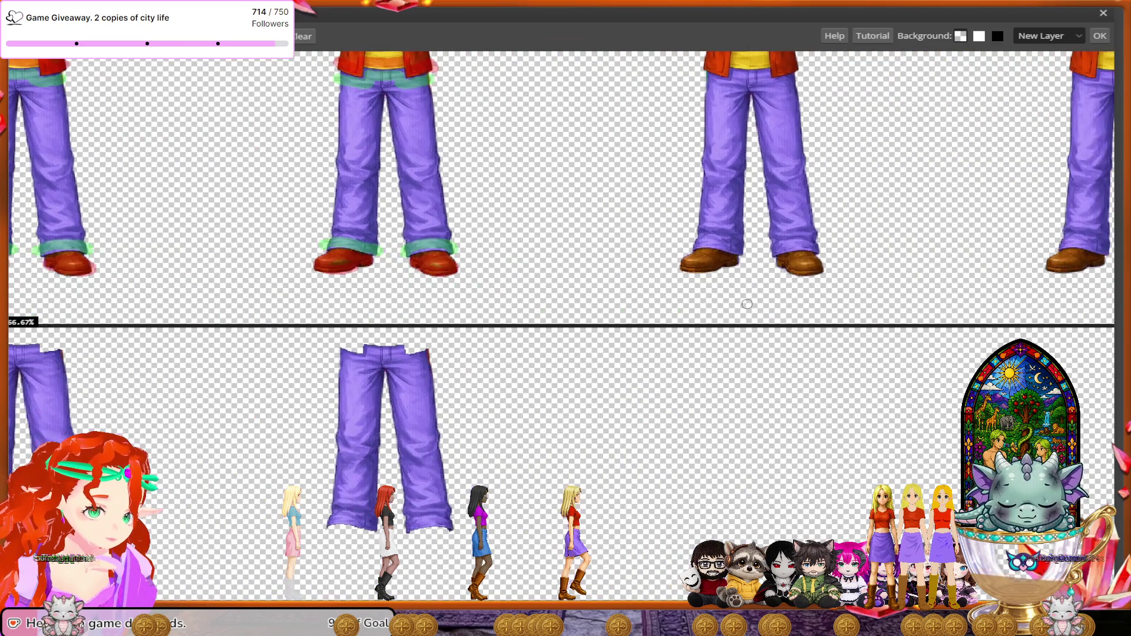
- Move to the next frame, zoom to 300% on its waist, and mark the jacket hem for removal
scroll(747, 303, right, 3)
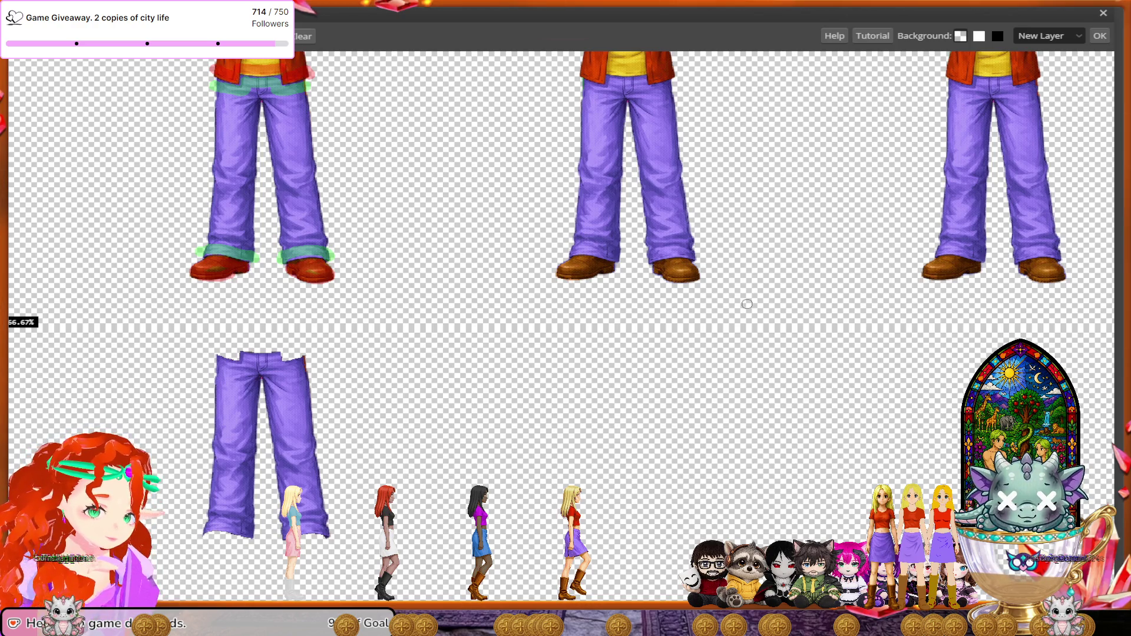
scroll(747, 304, up, 1)
scroll(746, 304, up, 2)
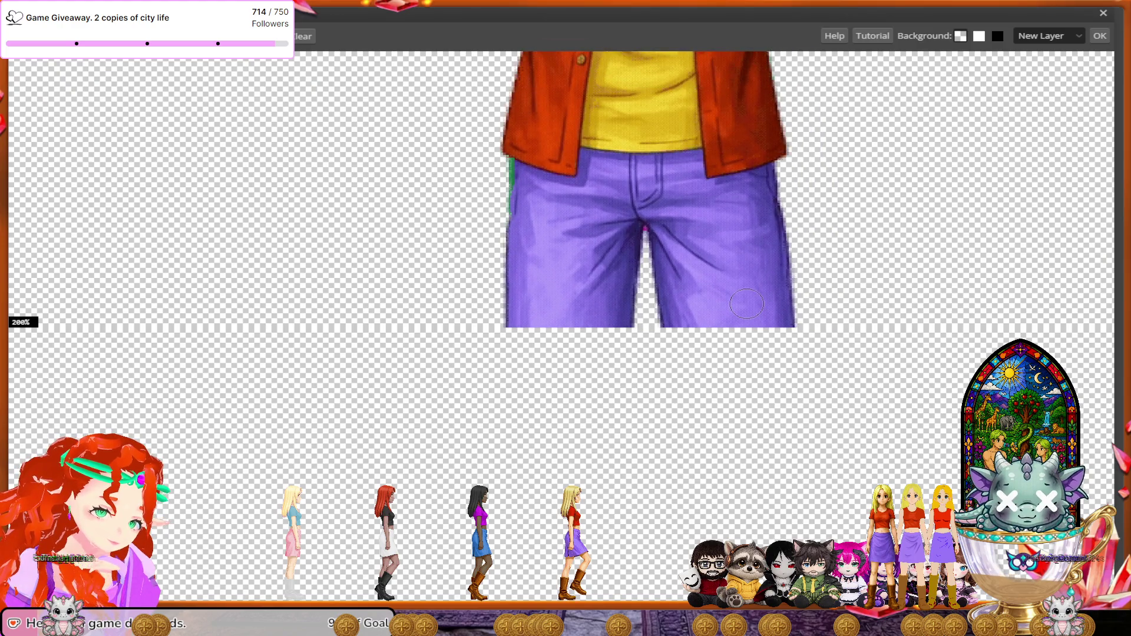
scroll(746, 304, up, 1)
scroll(747, 304, up, 1)
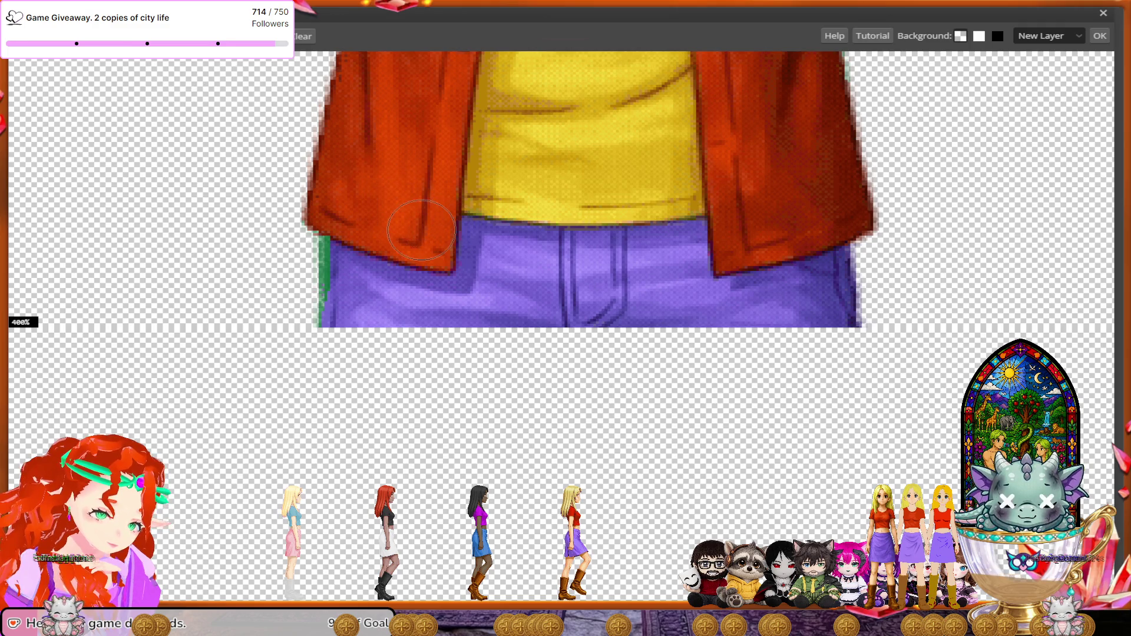
mouse_move(421, 231)
mouse_down()
mouse_move(430, 187)
mouse_move(673, 182)
mouse_up()
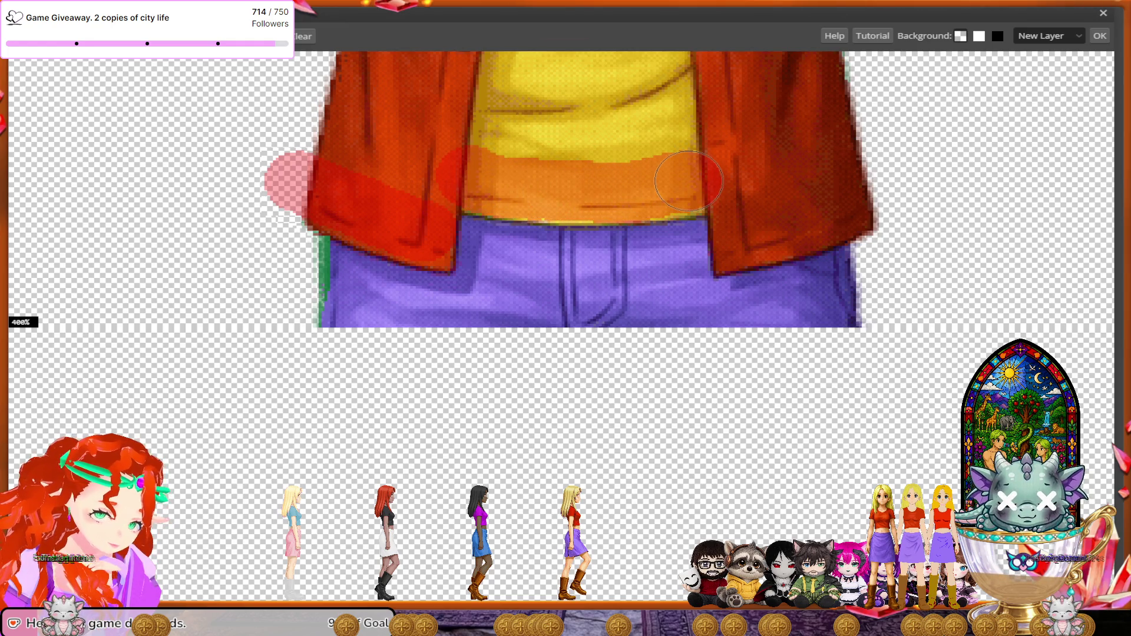
- Extend removal over the jacket's right side; mark the waistband and upper trousers to keep
drag(803, 216, 828, 231)
scroll(776, 310, down, 3)
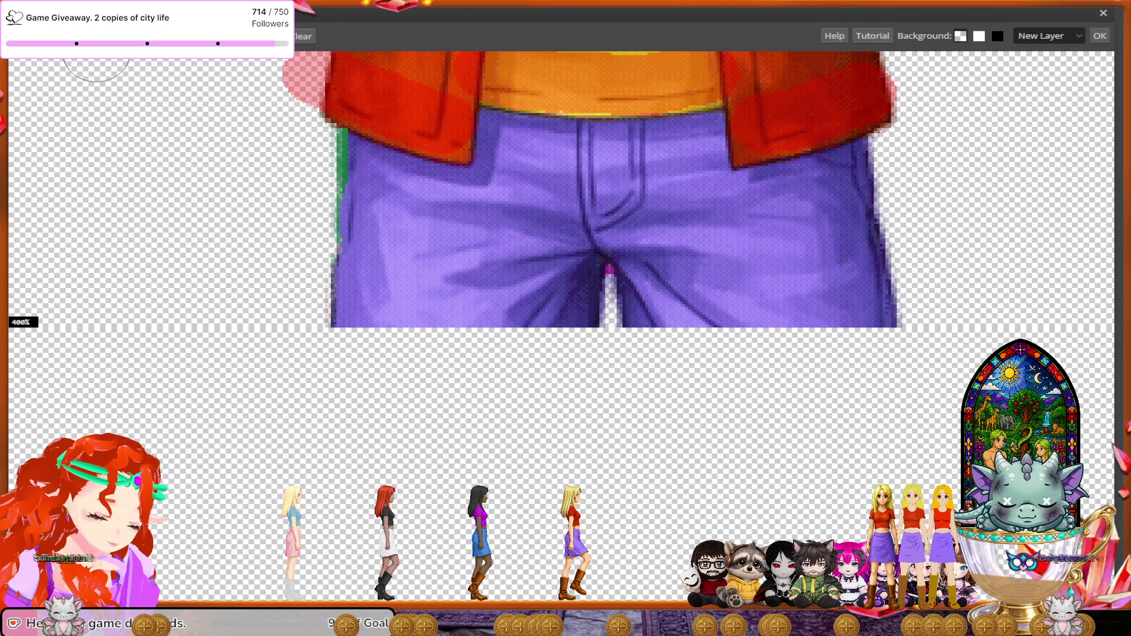
drag(457, 199, 325, 166)
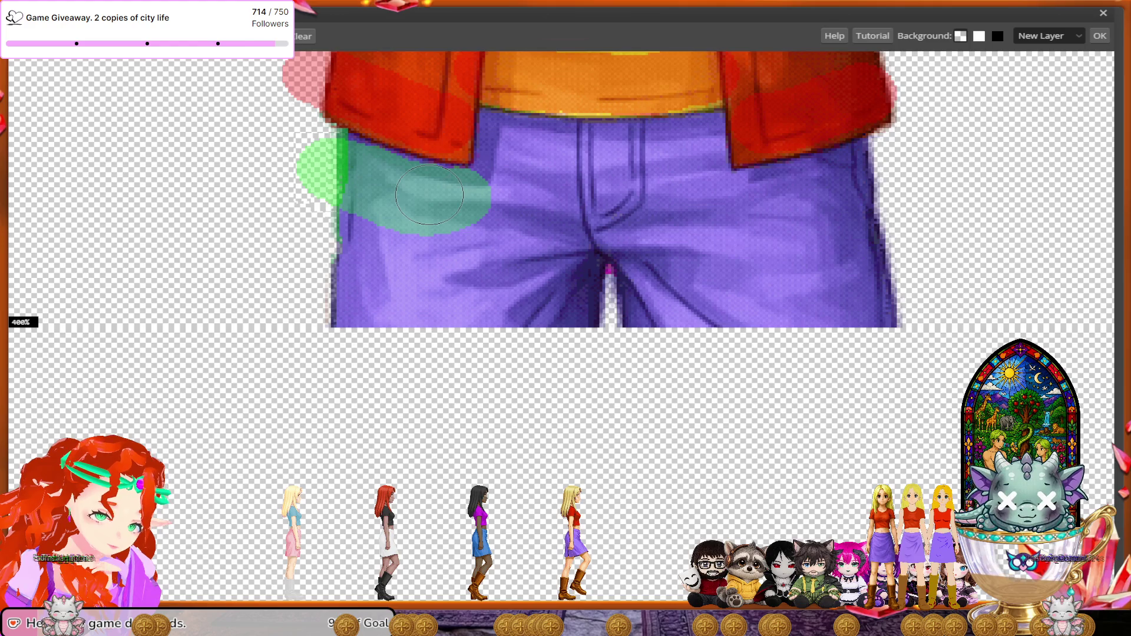
mouse_move(511, 146)
mouse_down()
mouse_move(653, 153)
mouse_move(701, 209)
mouse_move(864, 191)
mouse_up()
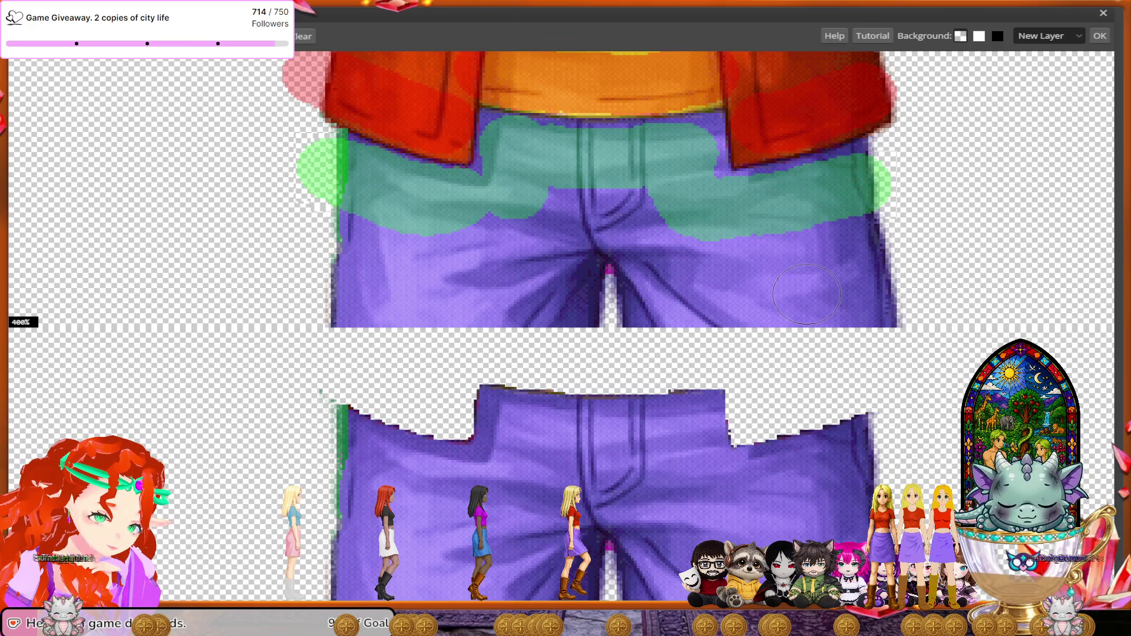
- Move down to the boots below the trouser hems and mark the left boot for removal
scroll(807, 294, down, 2)
scroll(806, 294, down, 2)
scroll(807, 294, down, 2)
scroll(806, 294, down, 2)
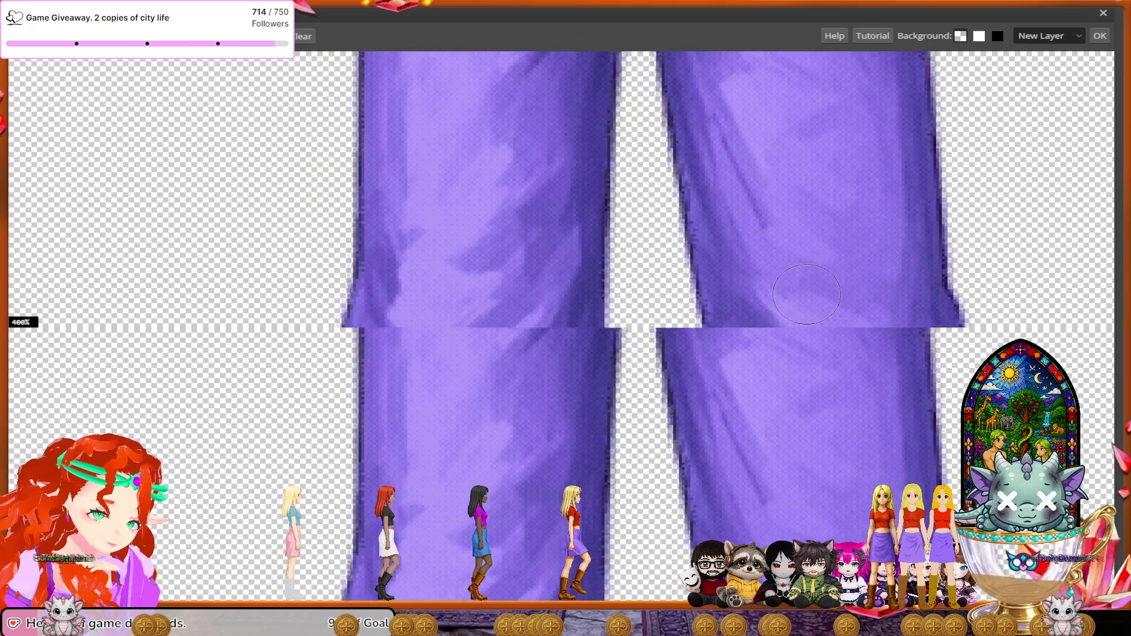
scroll(806, 294, down, 2)
scroll(807, 294, down, 2)
scroll(806, 294, down, 2)
scroll(807, 294, down, 2)
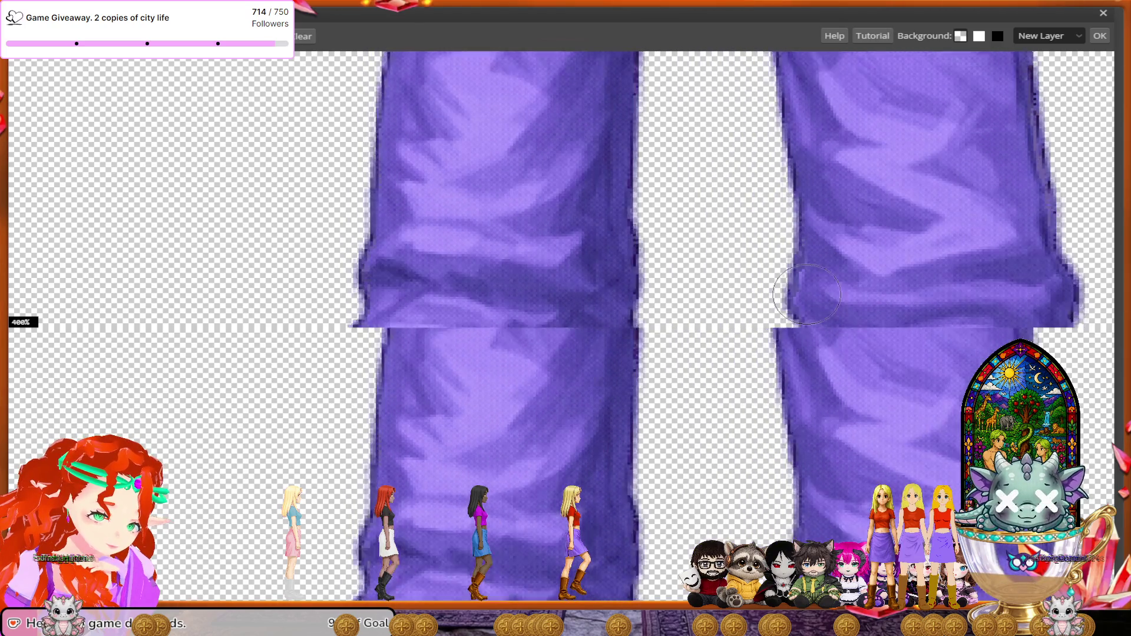
scroll(806, 293, down, 2)
scroll(806, 294, down, 2)
scroll(806, 294, down, 1)
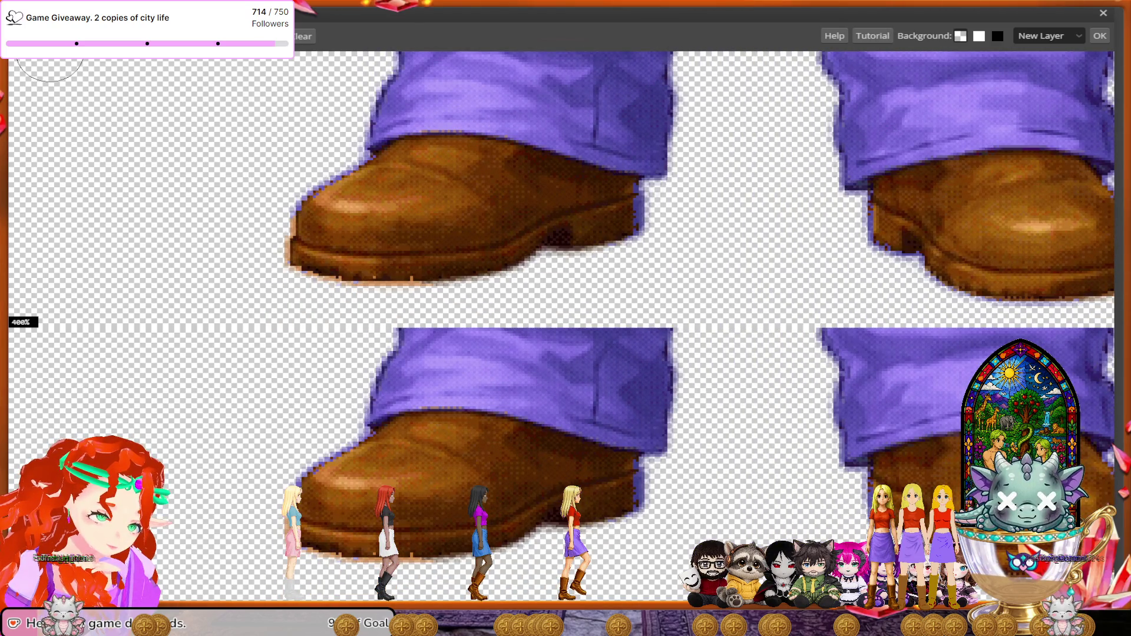
mouse_move(645, 209)
mouse_down()
mouse_move(500, 252)
mouse_move(330, 253)
mouse_move(295, 224)
mouse_move(353, 189)
mouse_move(409, 183)
mouse_move(554, 202)
mouse_up()
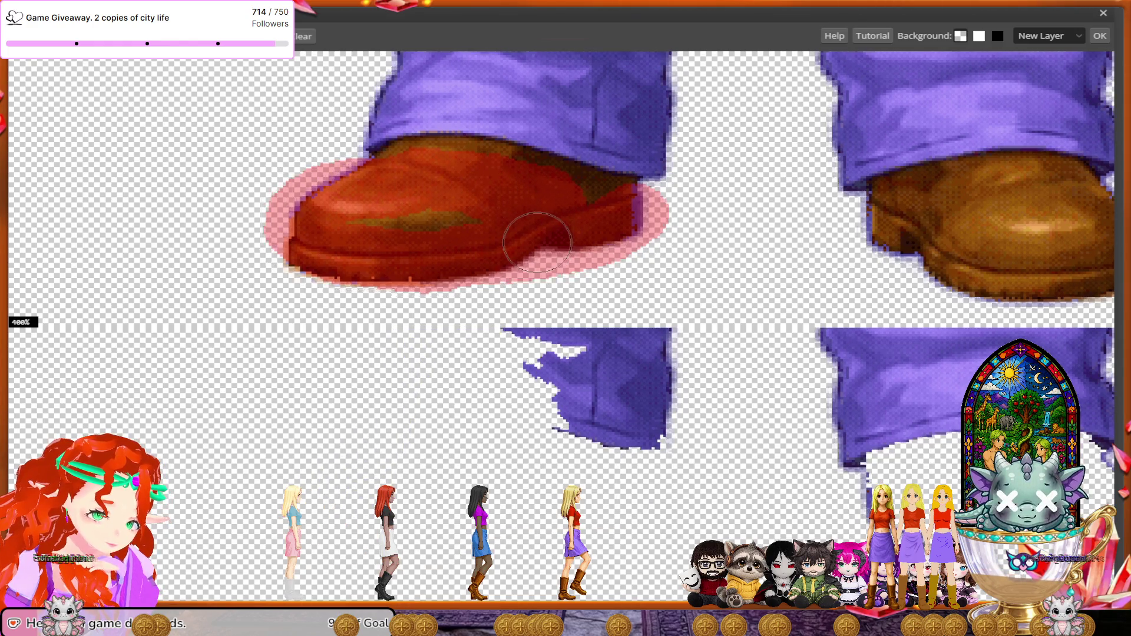
- Mark the right boot and its toe for removal, and both trouser cuffs to keep
scroll(537, 242, right, 5)
scroll(537, 242, right, 1)
mouse_move(591, 191)
mouse_down()
mouse_move(636, 224)
mouse_move(812, 230)
mouse_move(804, 197)
mouse_move(766, 165)
mouse_move(597, 168)
mouse_up()
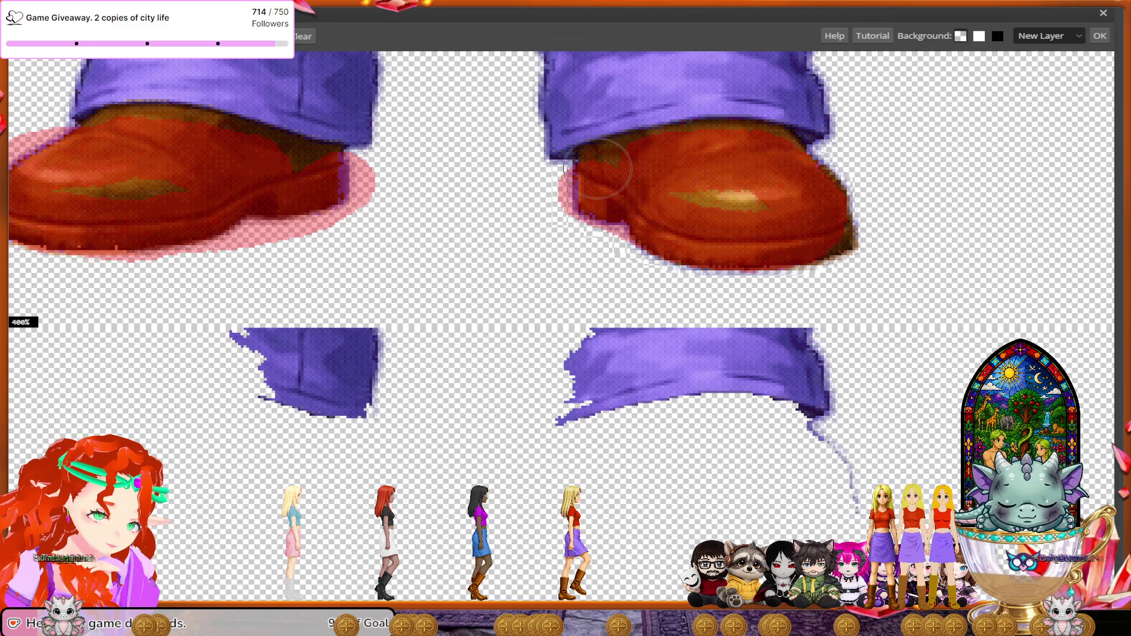
drag(381, 127, 241, 76)
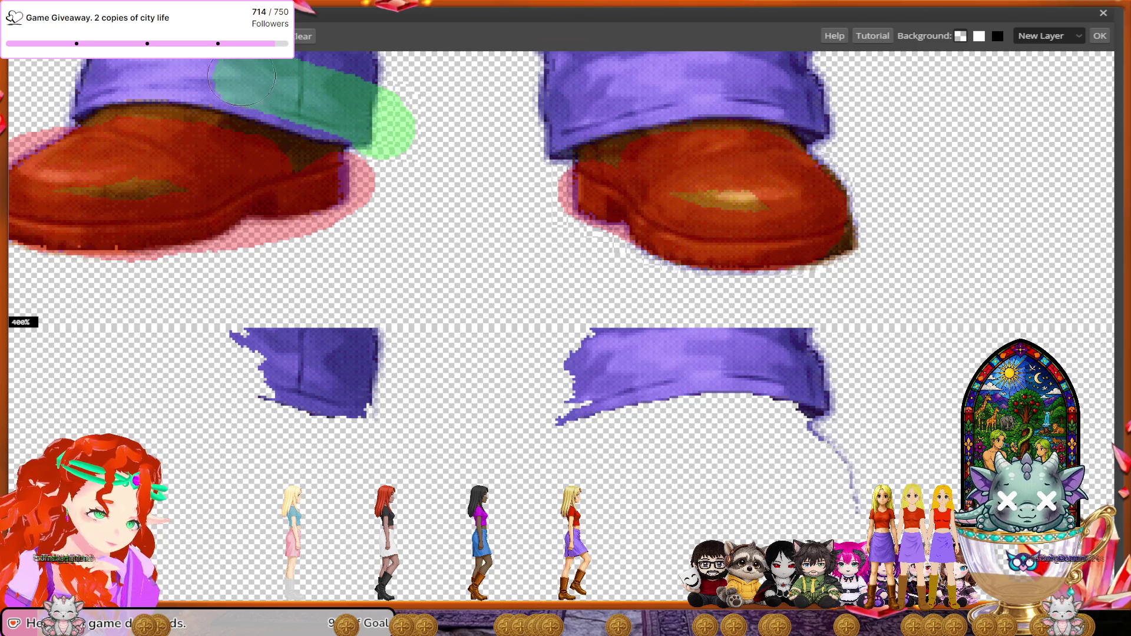
drag(138, 67, 66, 81)
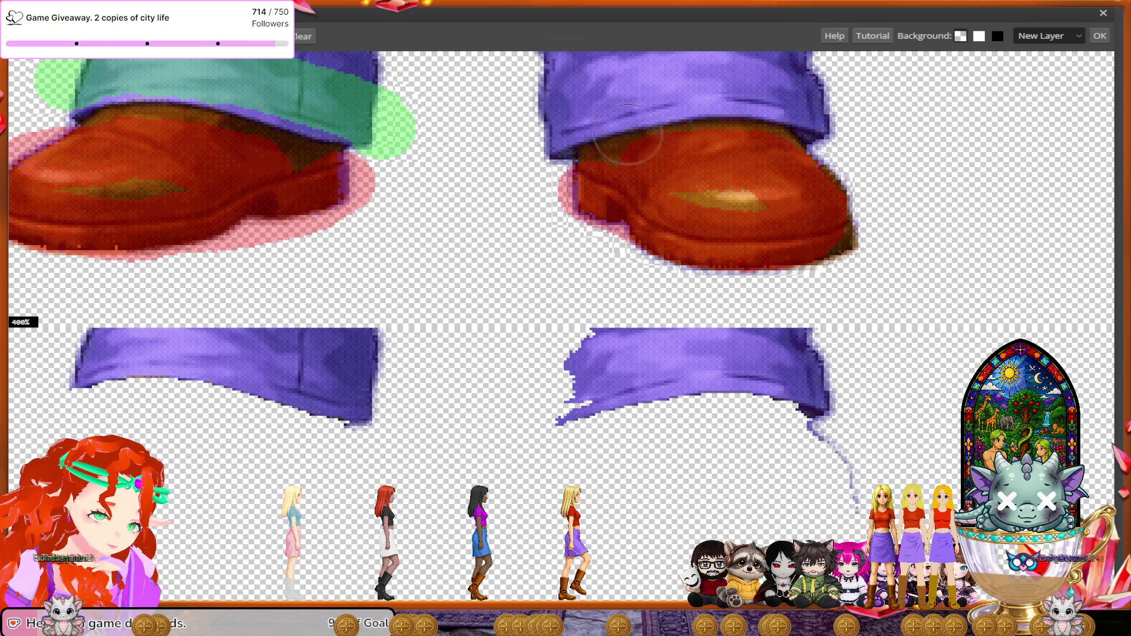
mouse_move(534, 137)
mouse_down()
mouse_move(564, 112)
mouse_move(686, 87)
mouse_move(782, 83)
mouse_move(833, 111)
mouse_up()
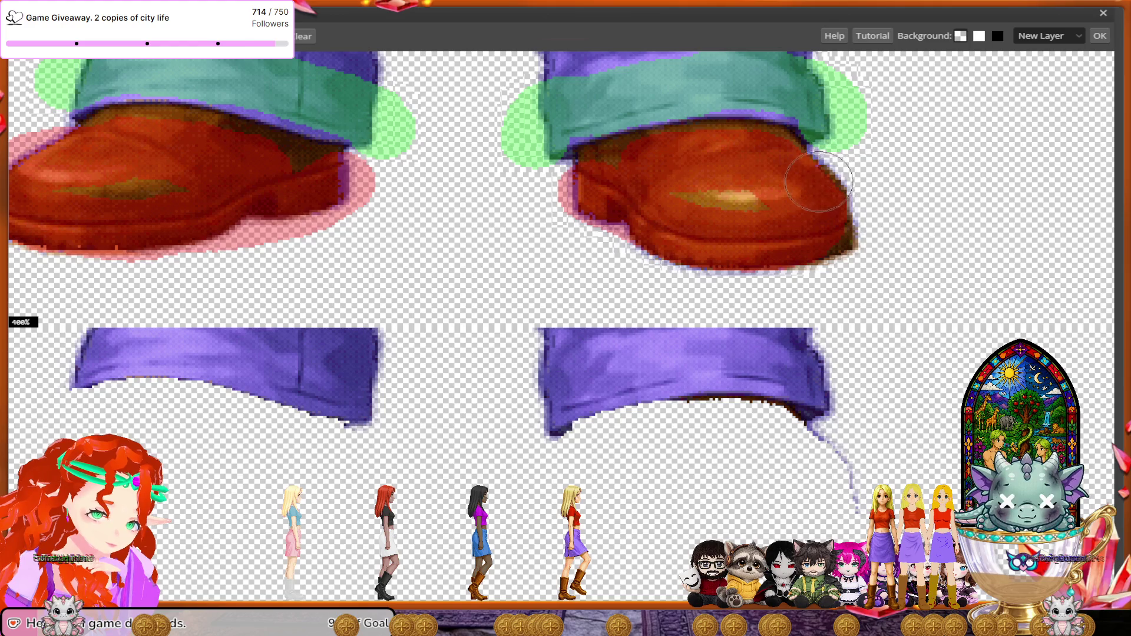
drag(816, 184, 844, 245)
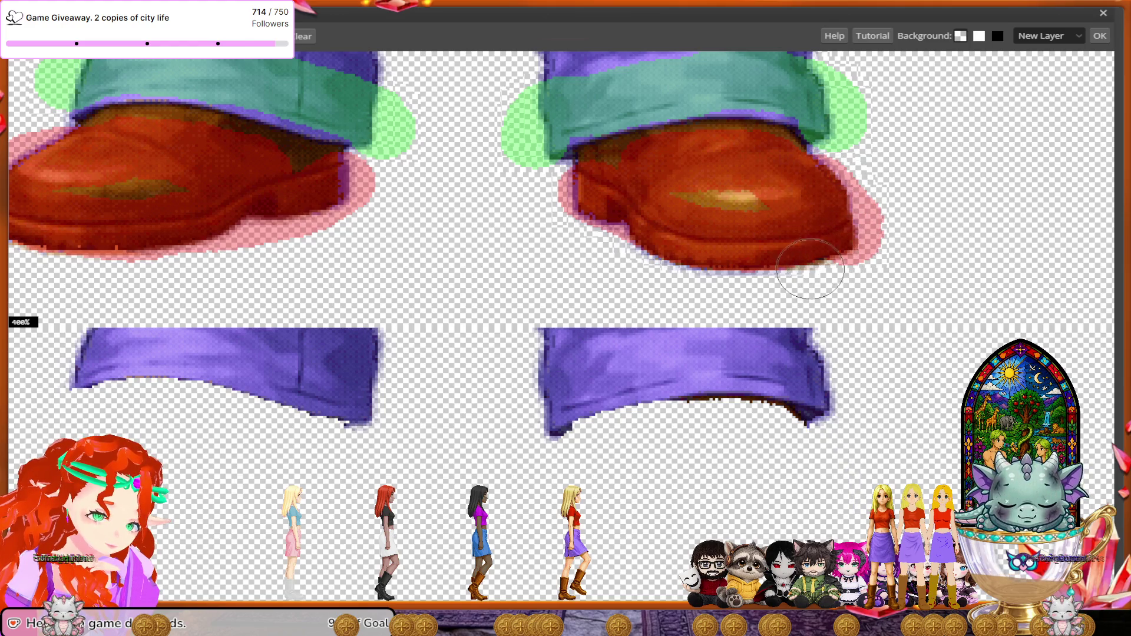
scroll(789, 324, down, 1)
- Zoom out to check the whole outfit, then zoom to 500% on the waist
scroll(789, 324, down, 1)
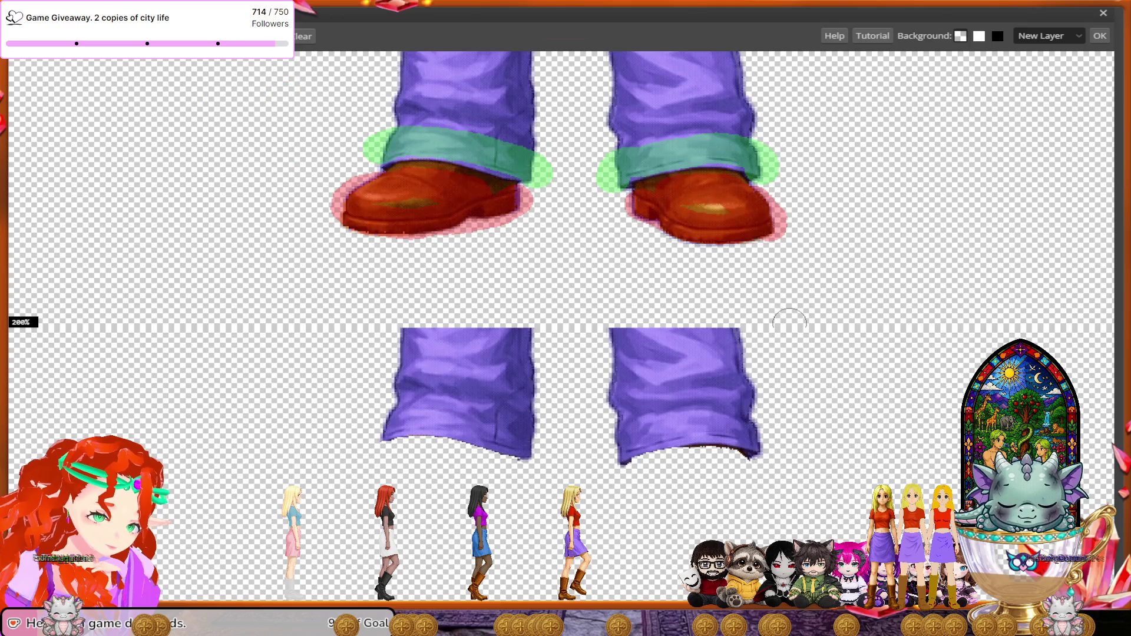
scroll(789, 322, down, 1)
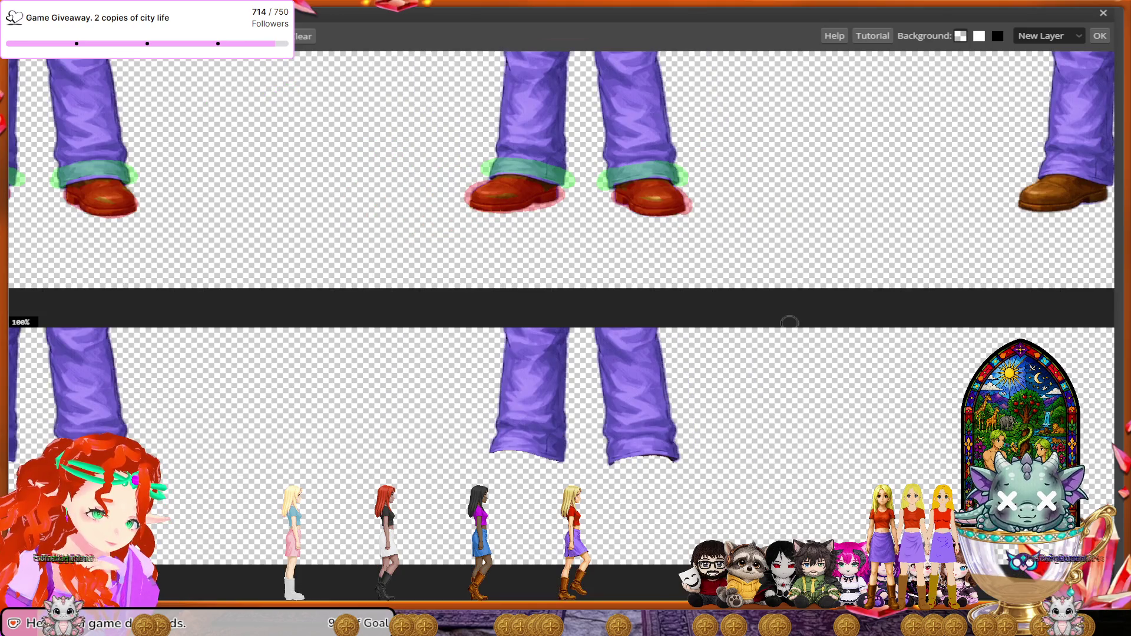
scroll(789, 323, down, 1)
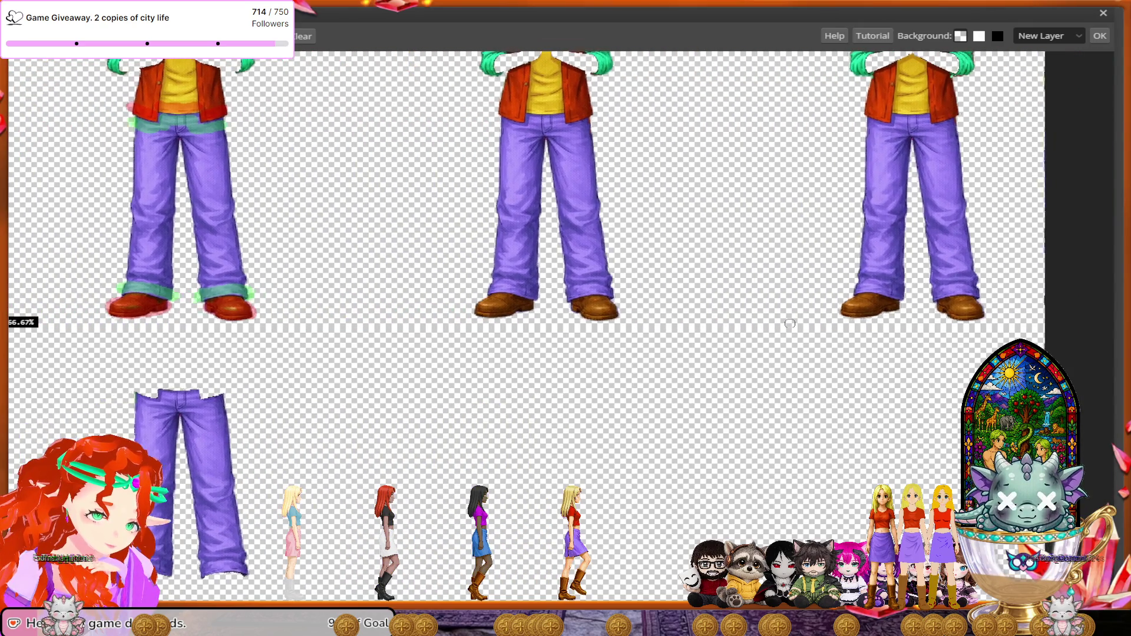
scroll(789, 323, up, 1)
scroll(789, 323, up, 1)
scroll(790, 324, up, 1)
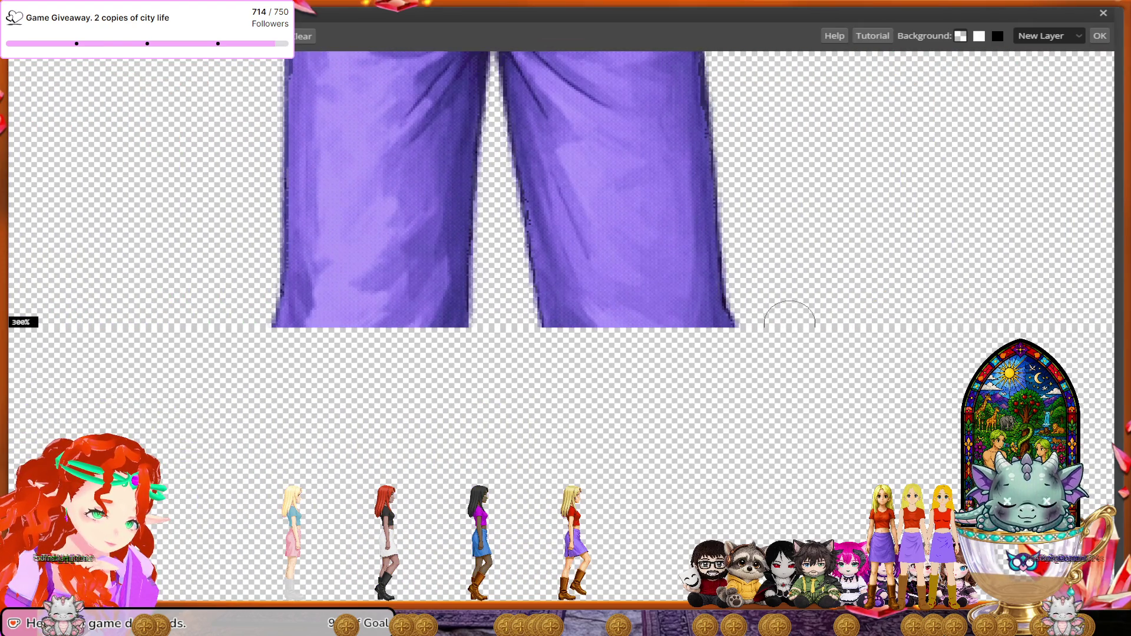
scroll(790, 323, up, 1)
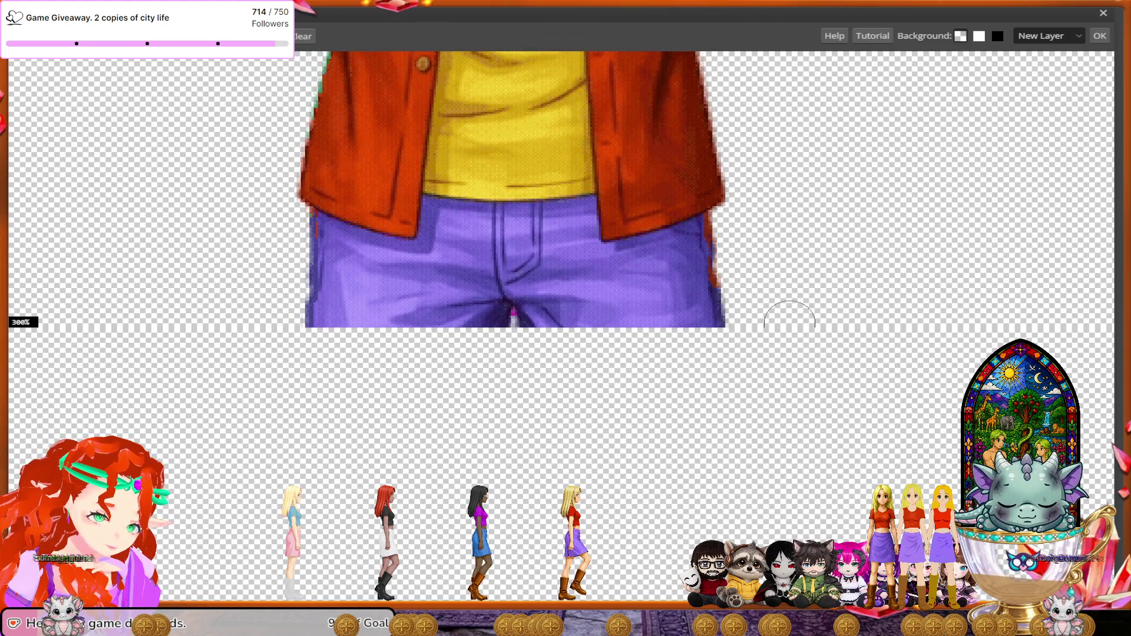
scroll(790, 323, up, 1)
scroll(789, 323, up, 1)
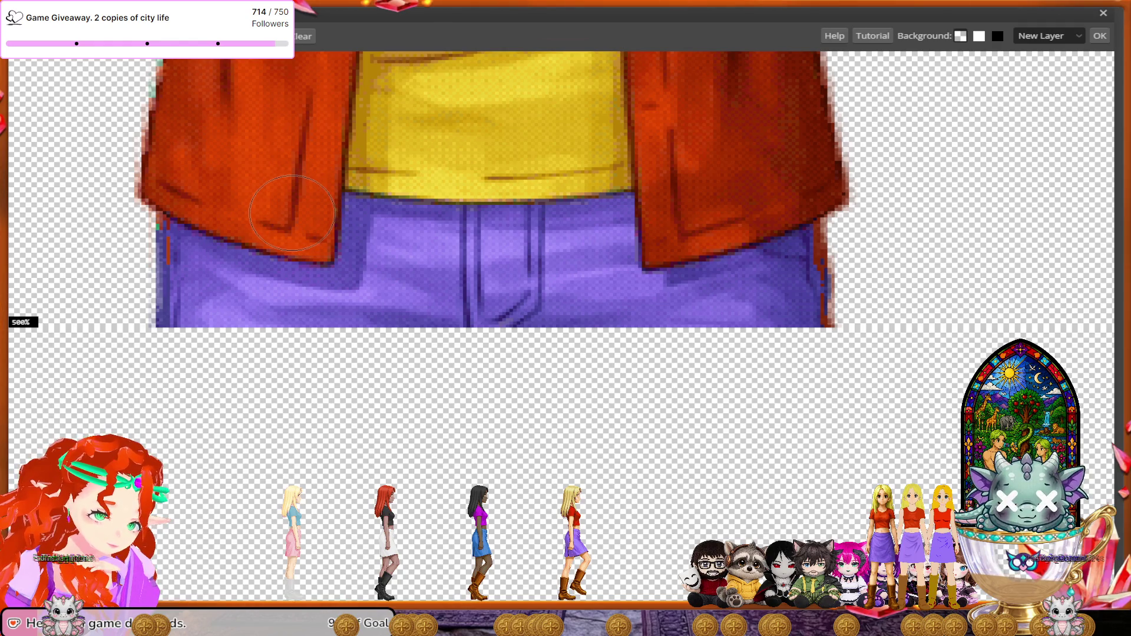
- Mark the lower-left and lower-right jacket and the yellow shirt for removal
drag(291, 213, 263, 173)
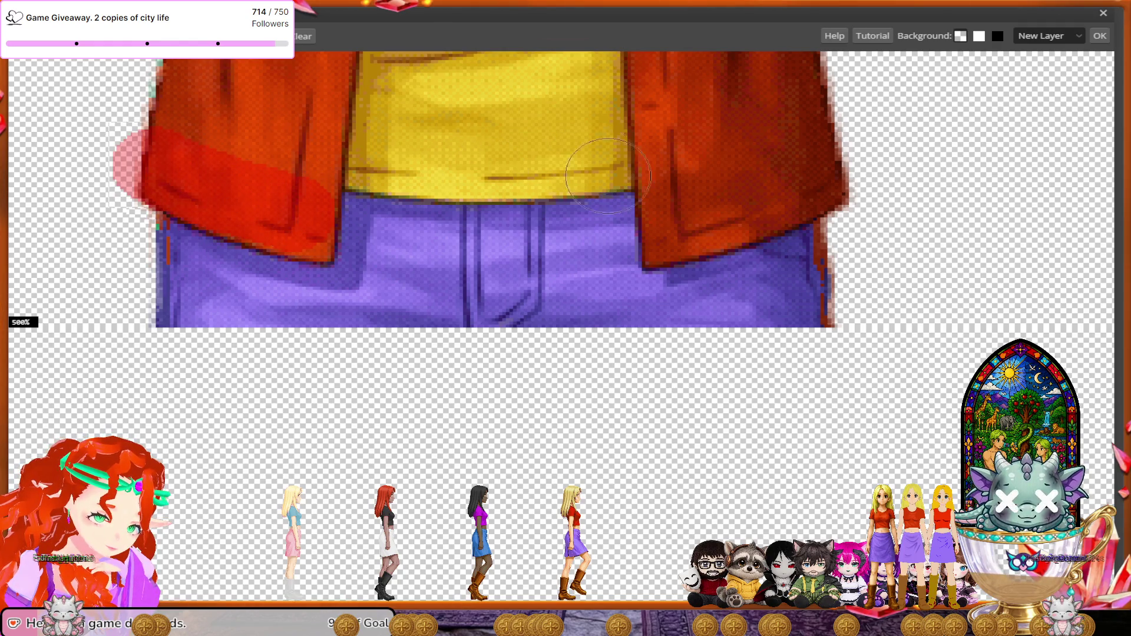
drag(677, 226, 735, 161)
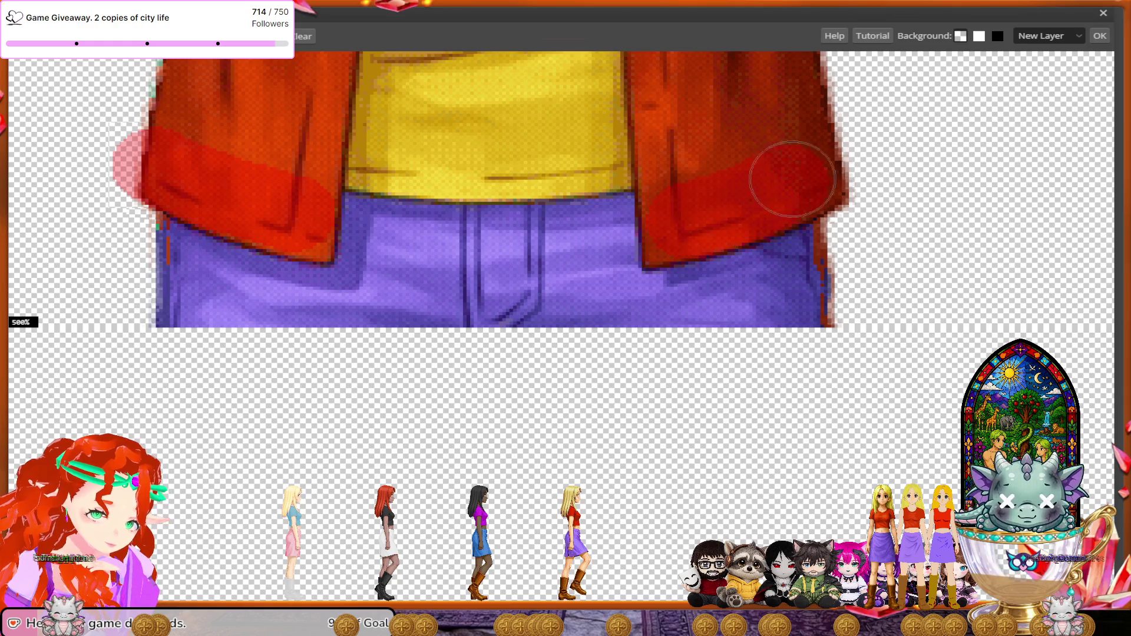
drag(642, 144, 329, 144)
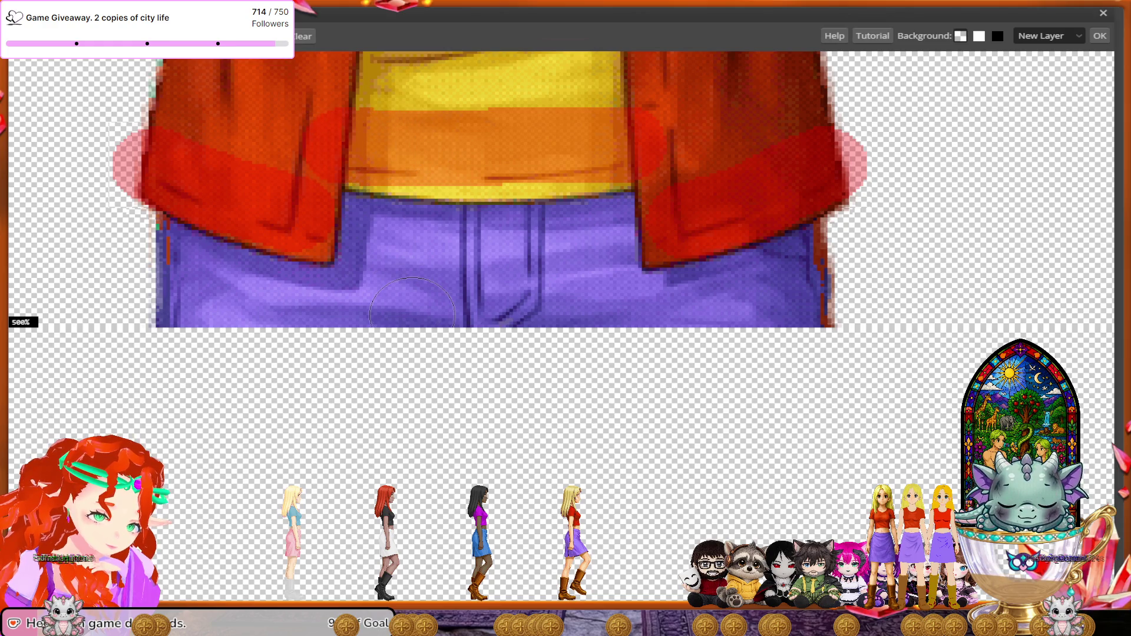
- Mark the trouser waistband to keep, from its left side across to the right
scroll(412, 307, down, 2)
scroll(412, 306, down, 1)
mouse_move(388, 138)
mouse_down()
mouse_move(206, 193)
mouse_move(136, 179)
mouse_up()
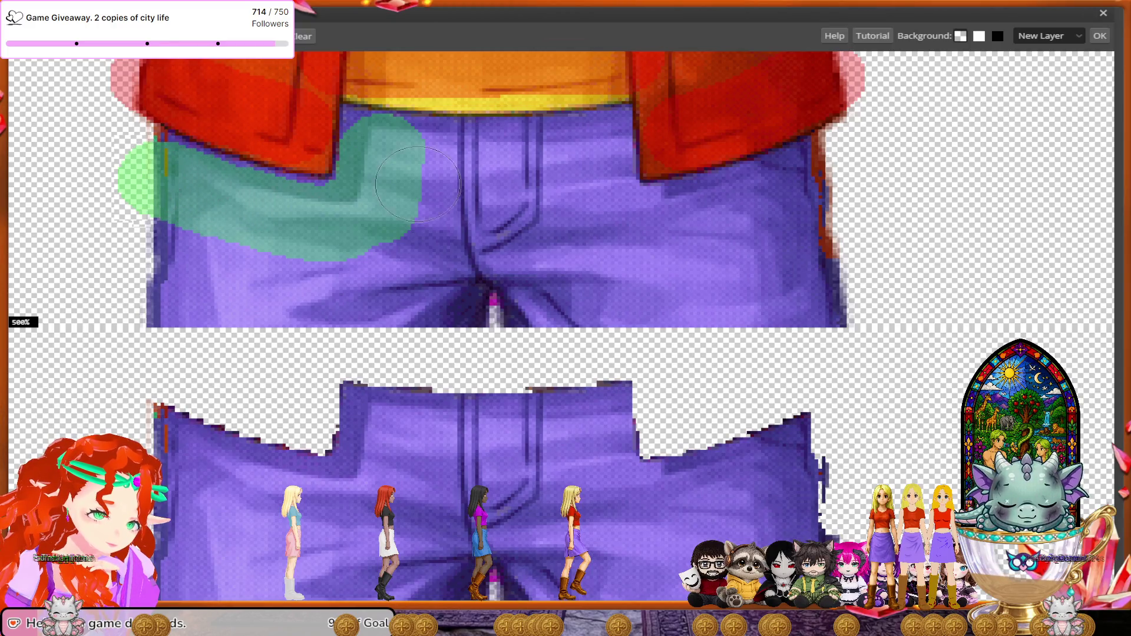
mouse_move(422, 161)
mouse_down()
mouse_move(594, 155)
mouse_move(591, 200)
mouse_move(609, 230)
mouse_move(685, 222)
mouse_move(836, 177)
mouse_up()
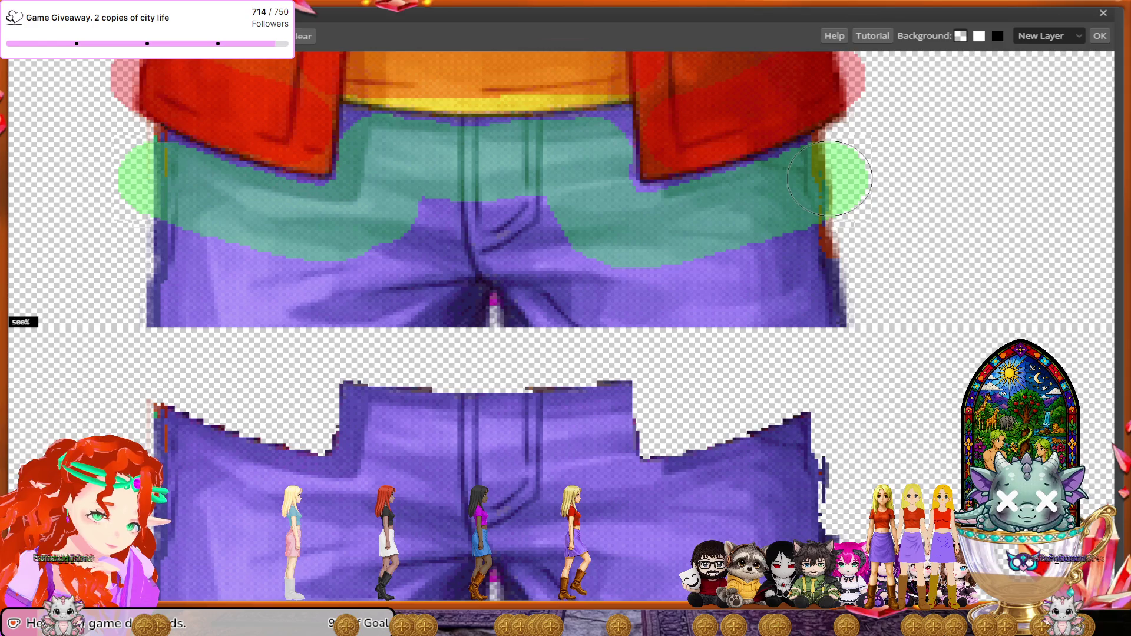
scroll(662, 329, down, 2)
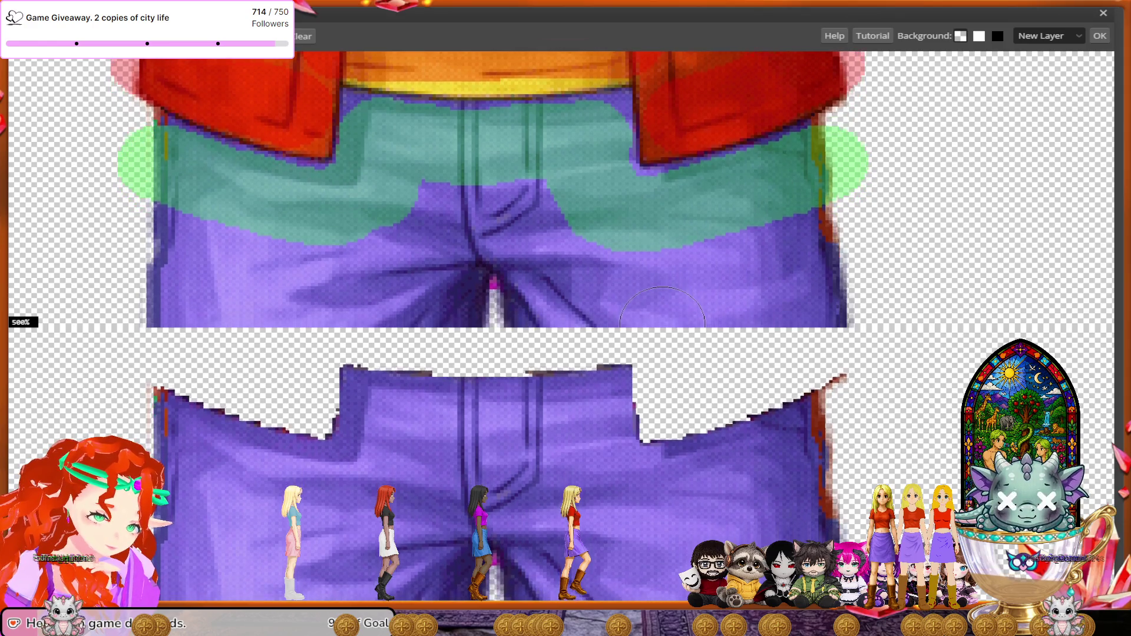
- Move down to the boots and mark the boot's sole and heel for removal
scroll(662, 328, down, 2)
scroll(662, 329, down, 2)
scroll(662, 329, down, 2)
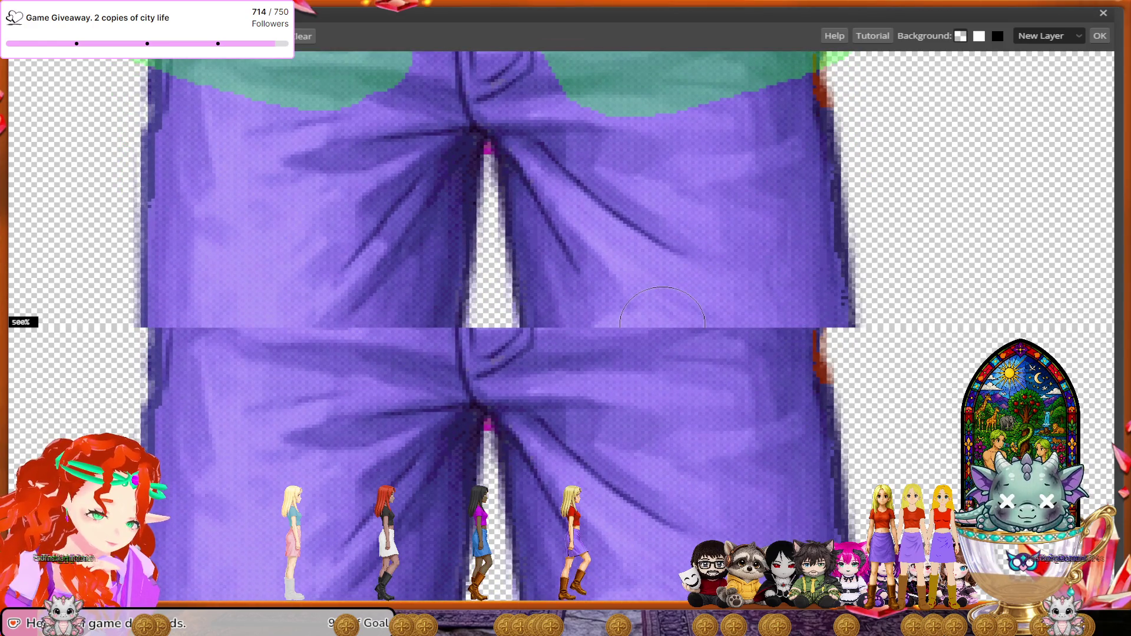
scroll(662, 328, down, 2)
scroll(662, 328, down, 2)
scroll(662, 329, down, 2)
scroll(662, 329, down, 2)
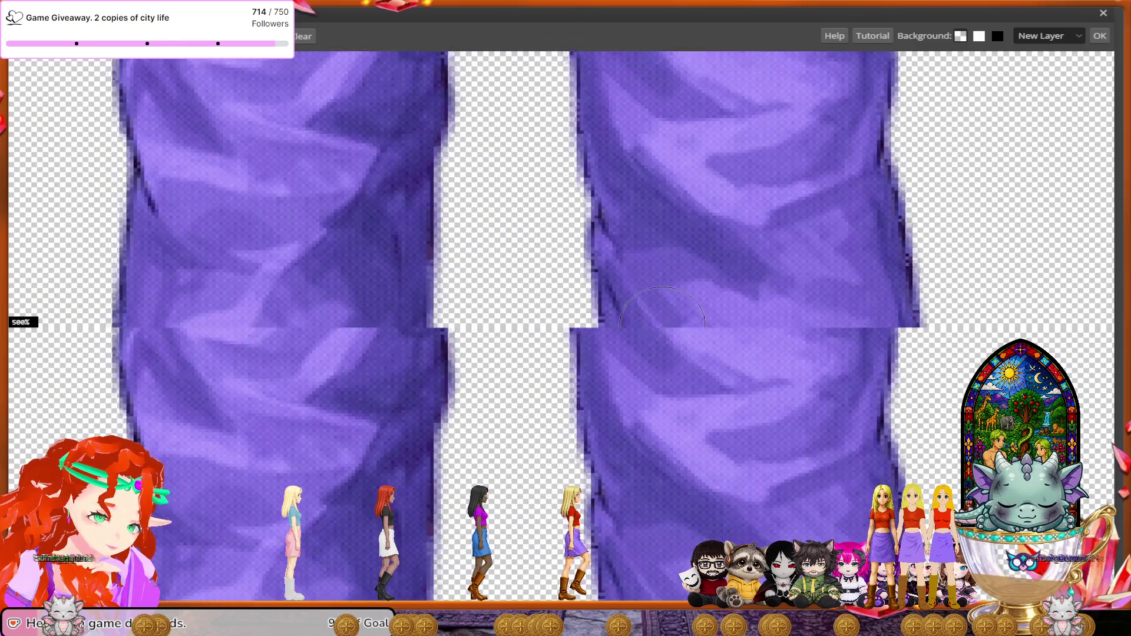
scroll(661, 329, down, 2)
scroll(662, 328, down, 2)
scroll(662, 329, down, 2)
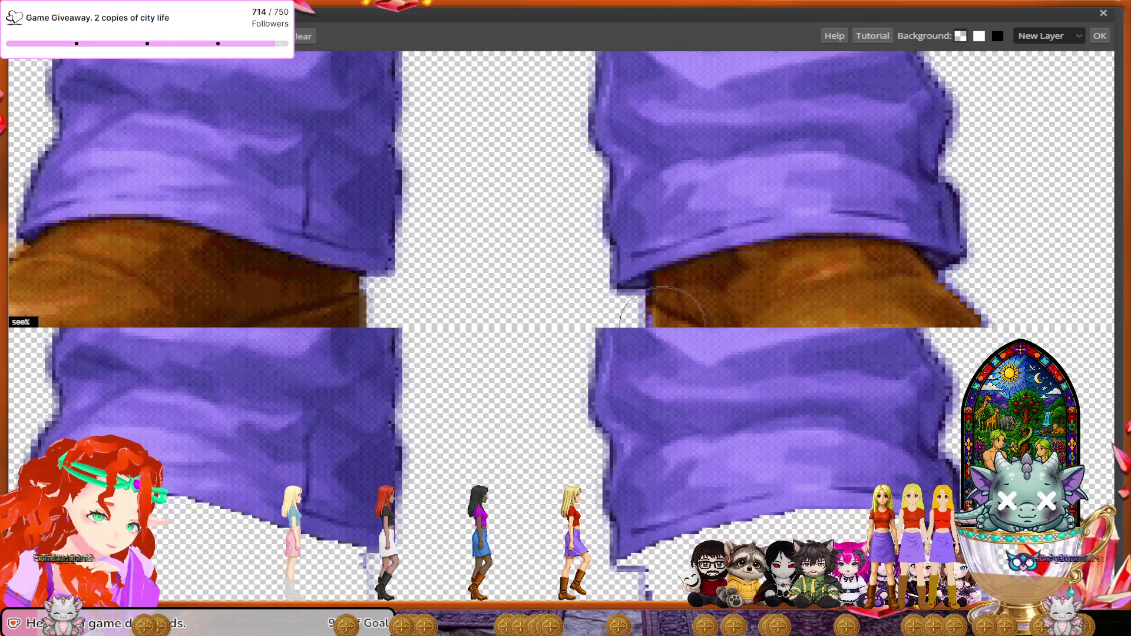
scroll(662, 318, down, 2)
scroll(662, 318, down, 2)
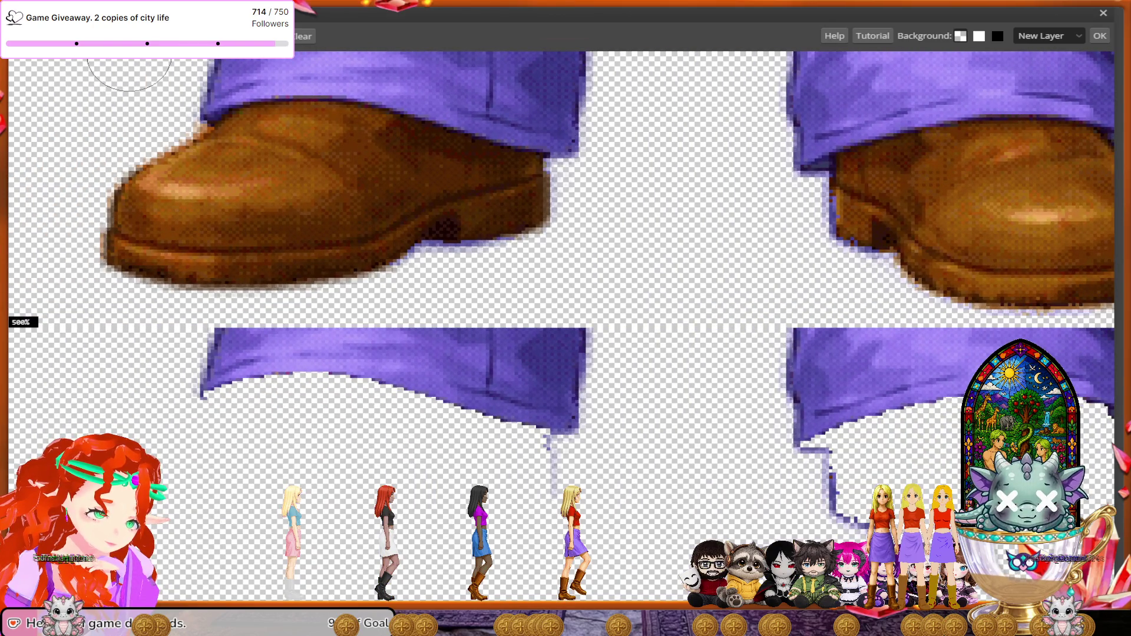
mouse_move(518, 189)
mouse_down()
mouse_move(132, 238)
mouse_move(177, 170)
mouse_move(294, 165)
mouse_move(424, 176)
mouse_move(430, 188)
mouse_up()
scroll(518, 300, right, 5)
scroll(335, 252, right, 1)
mouse_move(365, 212)
mouse_down()
mouse_move(364, 223)
mouse_move(560, 259)
mouse_move(695, 236)
mouse_move(580, 135)
mouse_move(448, 153)
mouse_move(406, 194)
mouse_move(416, 298)
mouse_up()
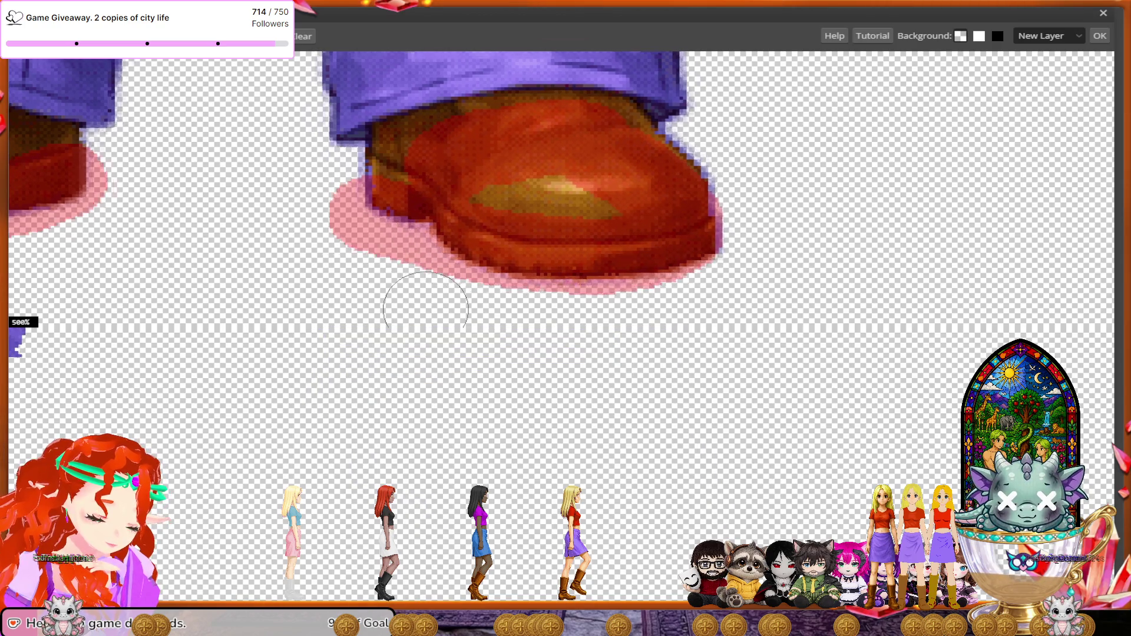
scroll(421, 300, left, 4)
scroll(425, 306, left, 1)
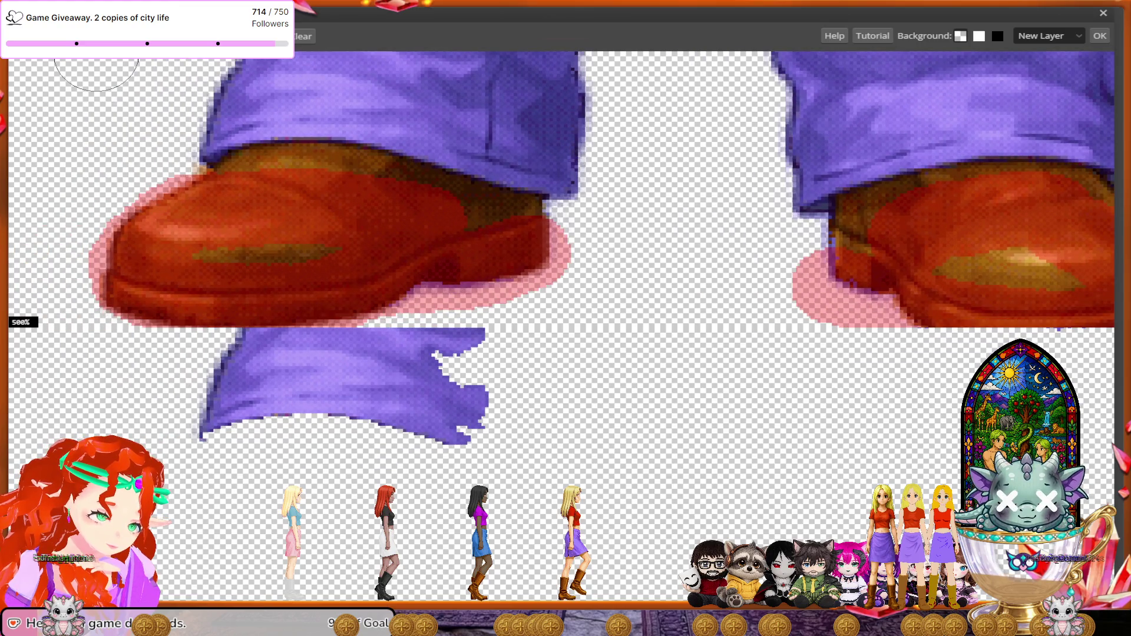
- Mark the left and right trouser cuffs to keep
mouse_move(253, 80)
mouse_down()
mouse_move(277, 95)
mouse_move(220, 102)
mouse_move(184, 128)
mouse_up()
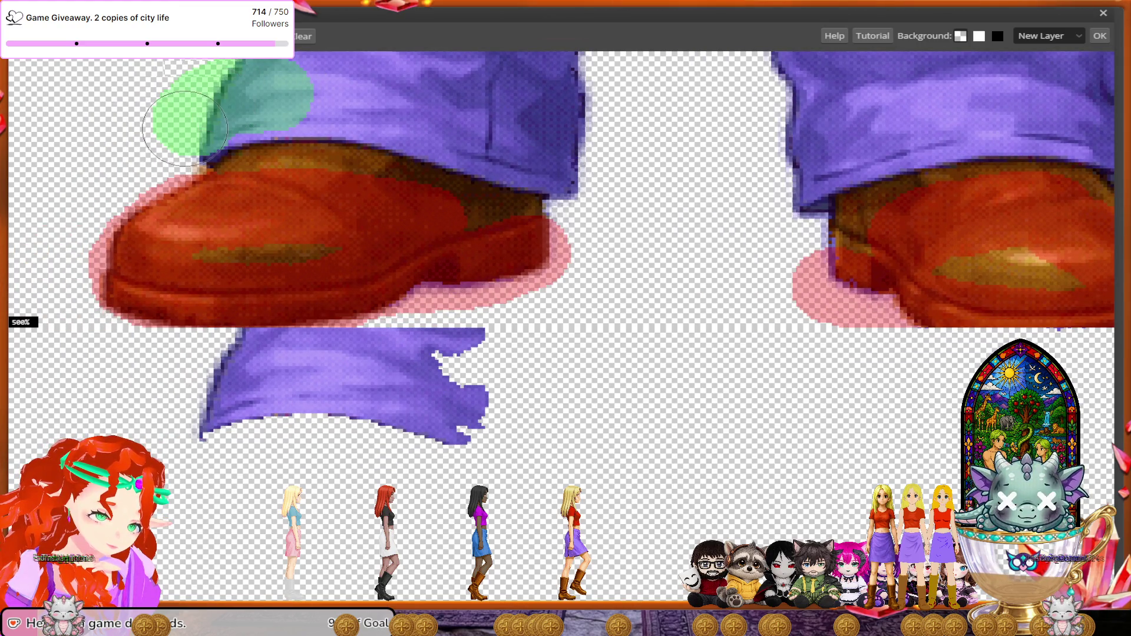
mouse_move(299, 87)
mouse_down()
mouse_move(456, 112)
mouse_move(607, 168)
mouse_up()
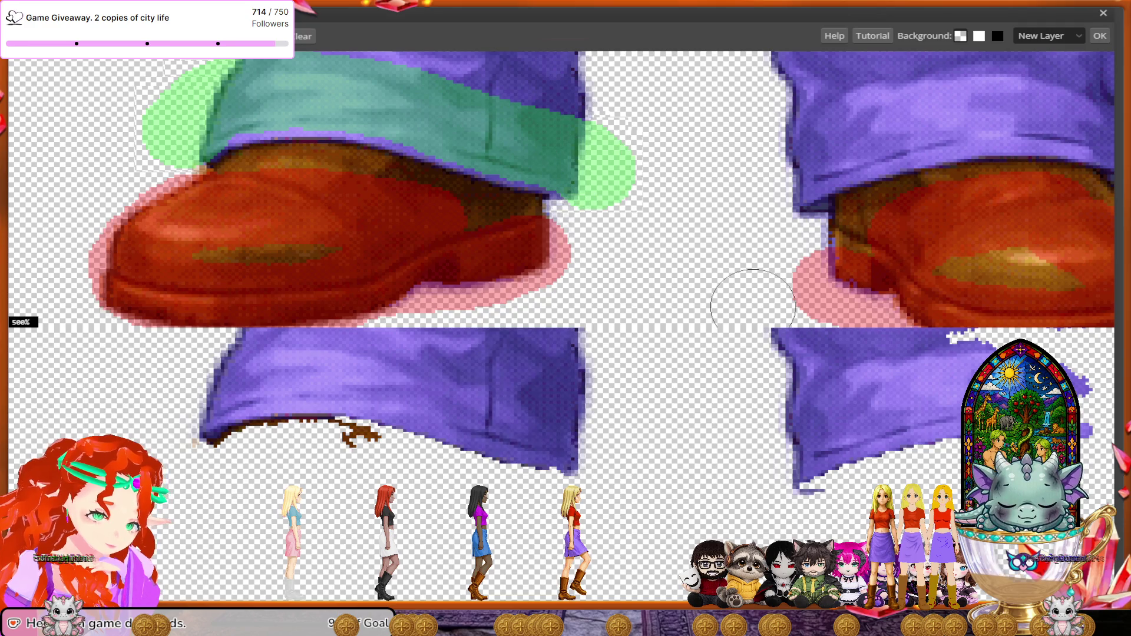
scroll(753, 307, right, 5)
mouse_move(395, 225)
mouse_down()
mouse_move(430, 177)
mouse_move(613, 131)
mouse_move(681, 130)
mouse_move(776, 170)
mouse_up()
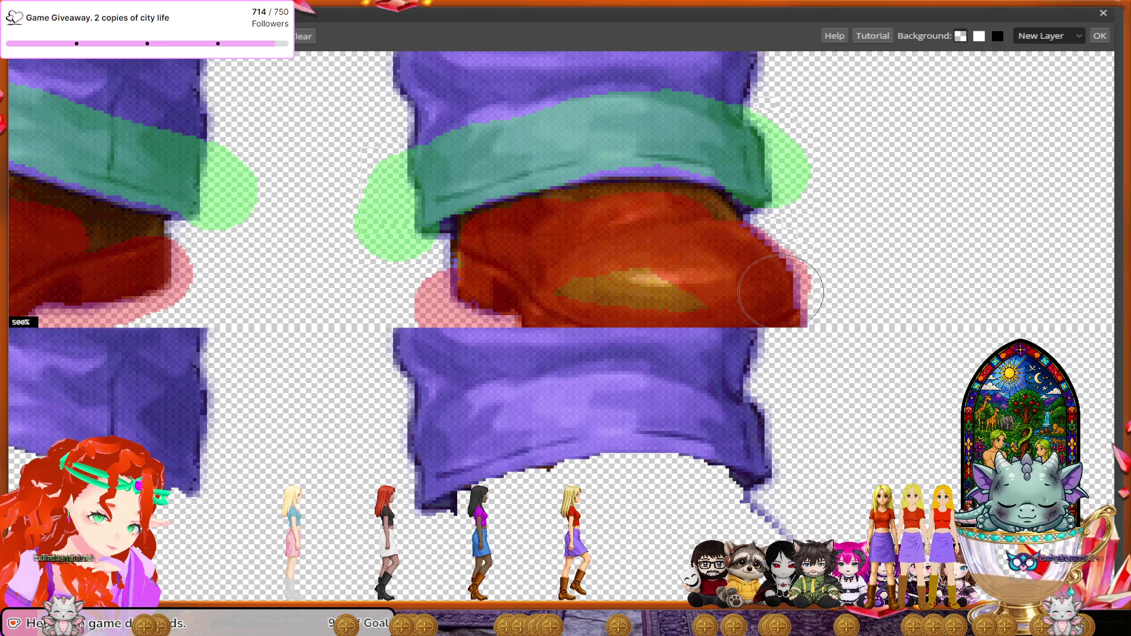
scroll(611, 326, down, 2)
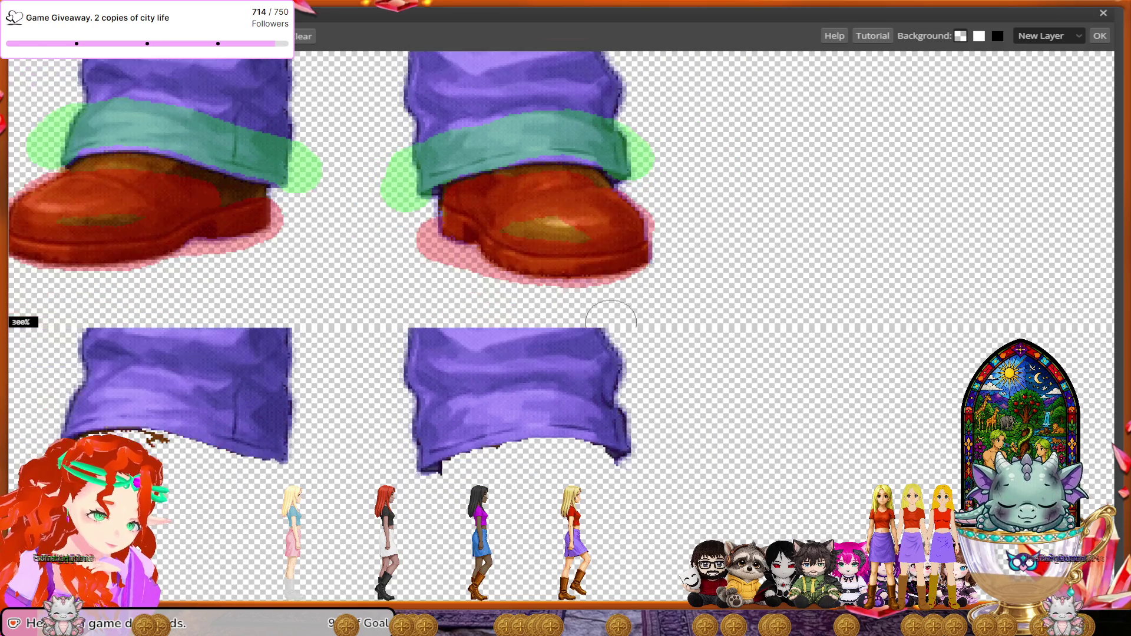
- Zoom out to 66.67% and pan to the next frame's red jacket and purple trousers
scroll(298, 250, left, 3)
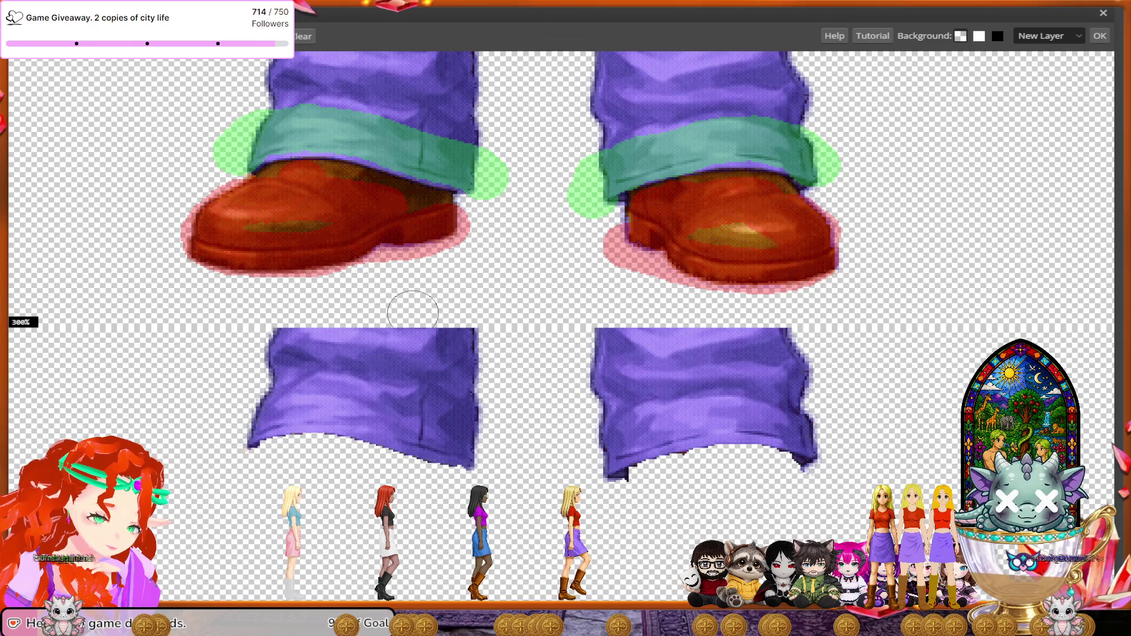
scroll(412, 311, down, 1)
scroll(412, 311, left, 3)
scroll(412, 311, right, 5)
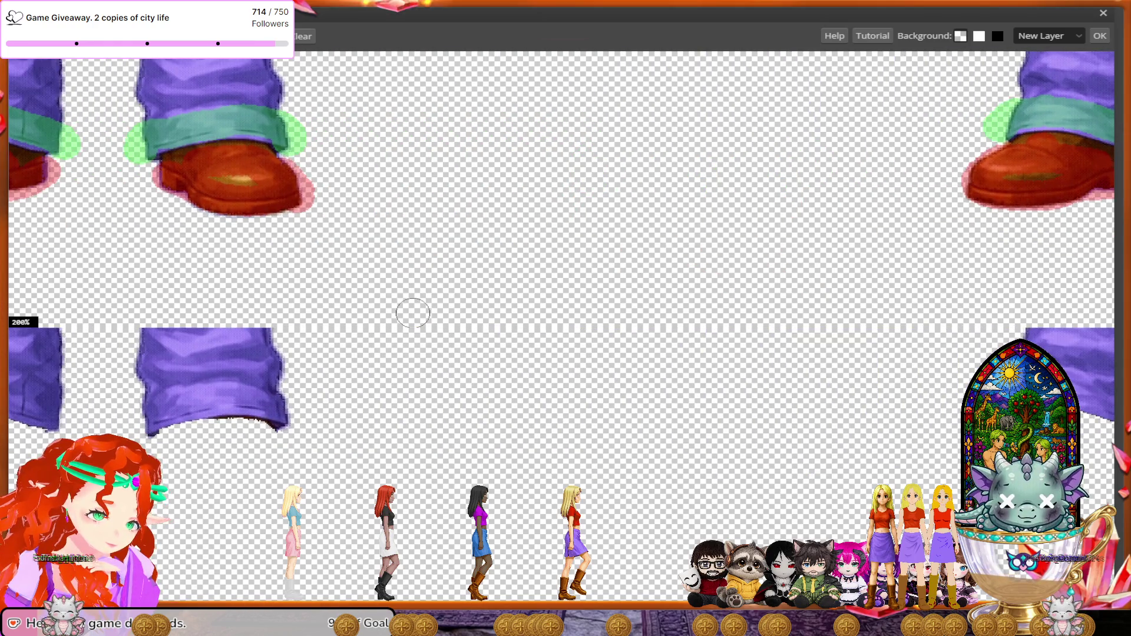
scroll(296, 218, right, 1)
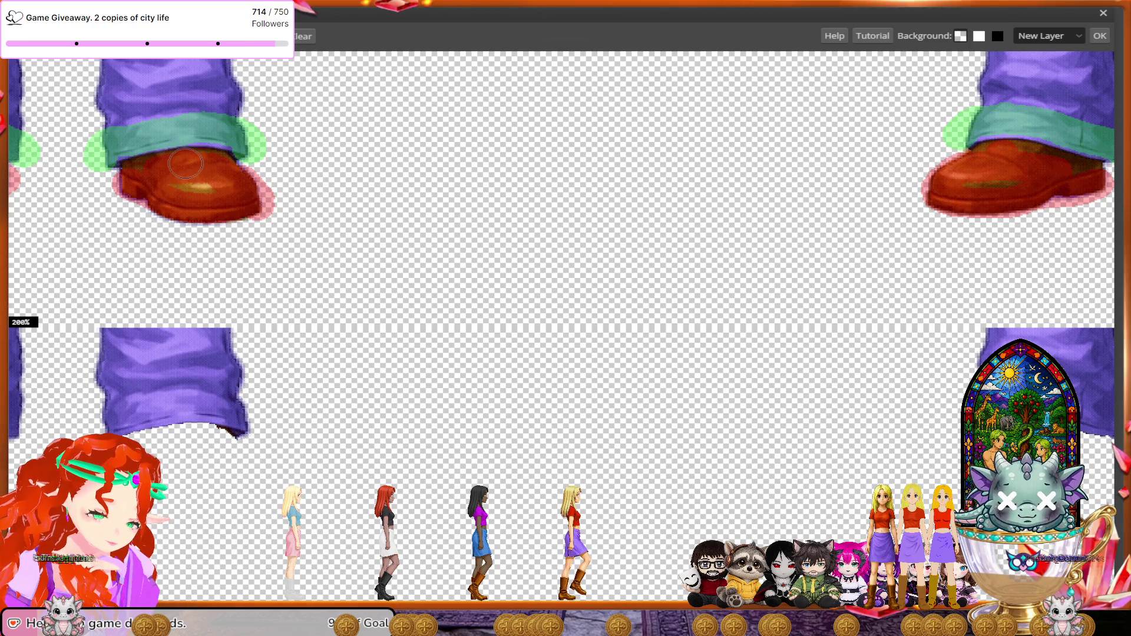
scroll(567, 321, down, 3)
scroll(567, 324, right, 5)
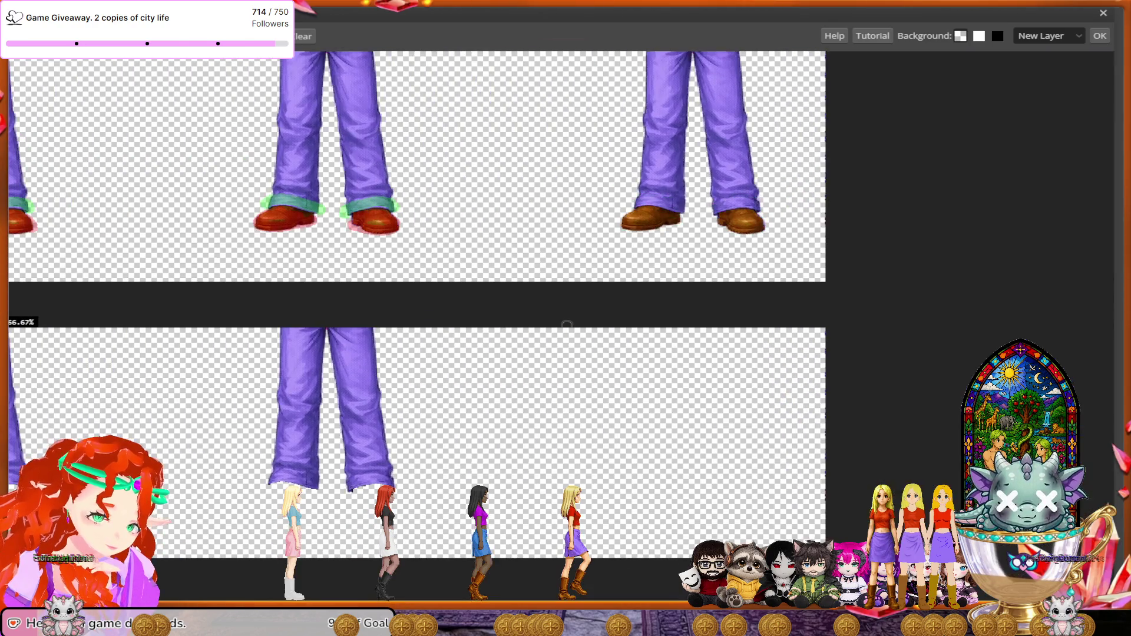
scroll(566, 323, up, 2)
scroll(566, 325, right, 3)
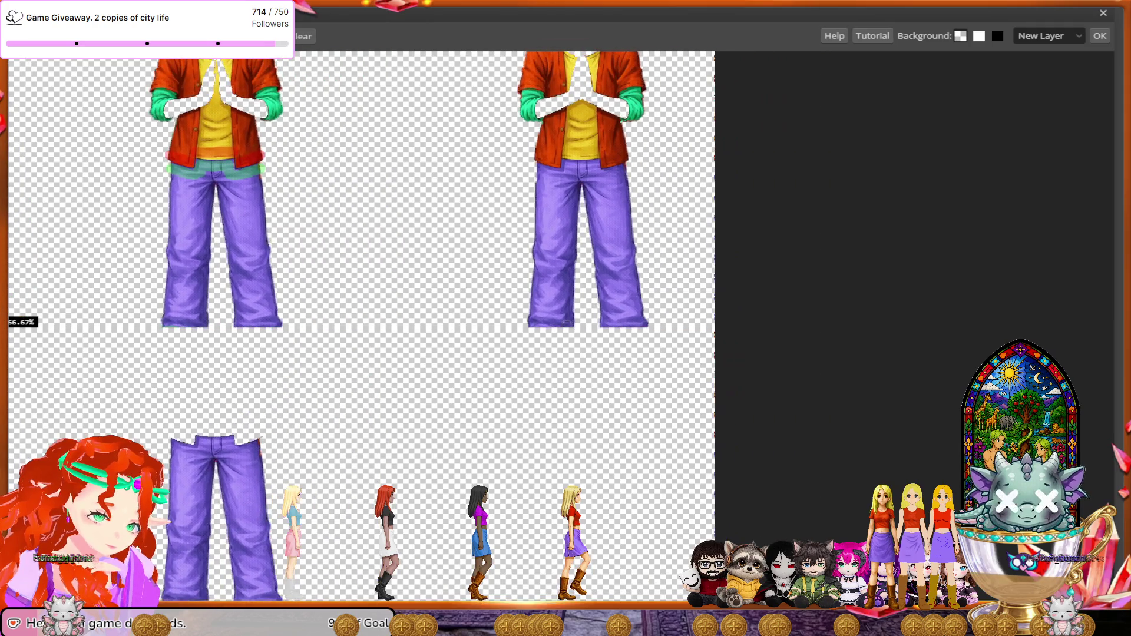
- Zoom to 400% on the waist and mark the trouser waistband to keep
scroll(567, 323, up, 3)
scroll(567, 323, up, 1)
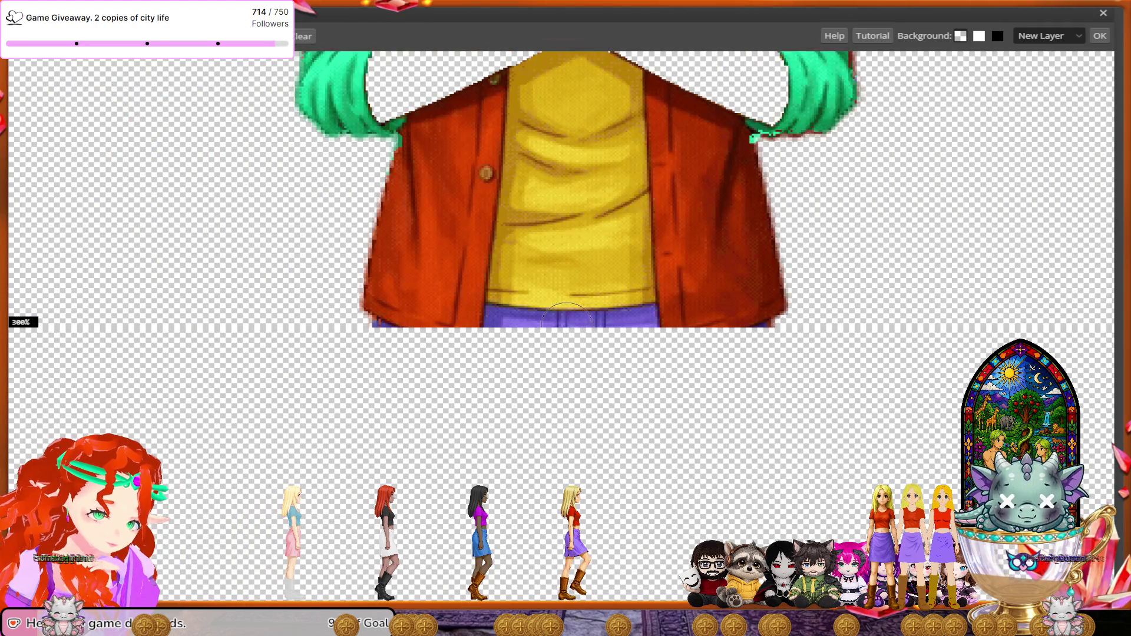
scroll(566, 322, up, 1)
scroll(567, 323, down, 1)
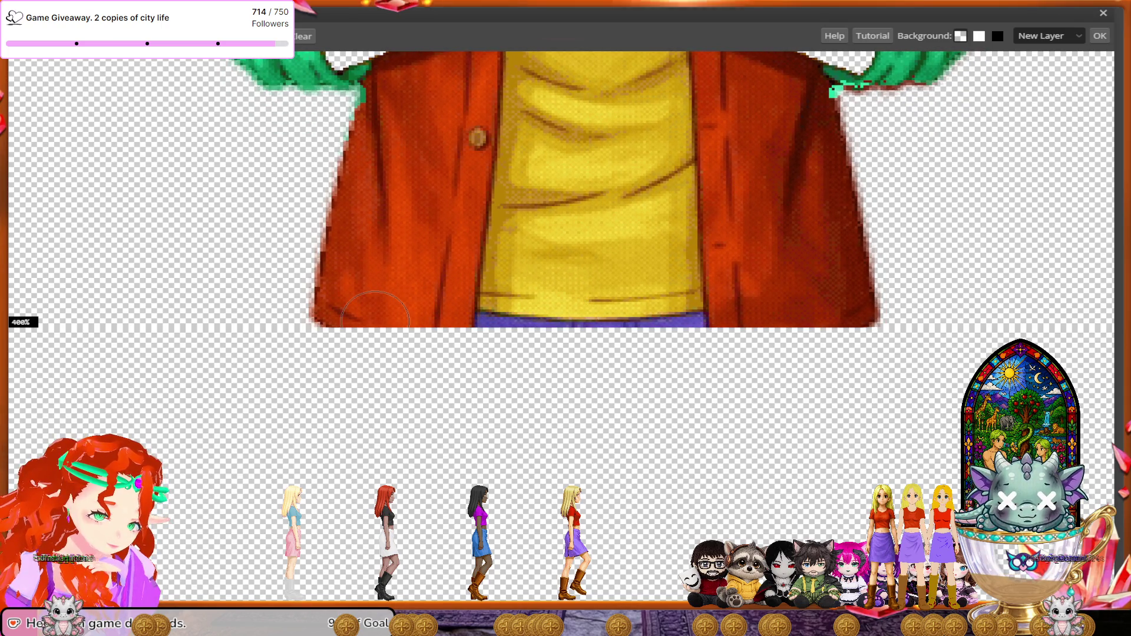
scroll(406, 225, down, 3)
scroll(406, 224, right, 1)
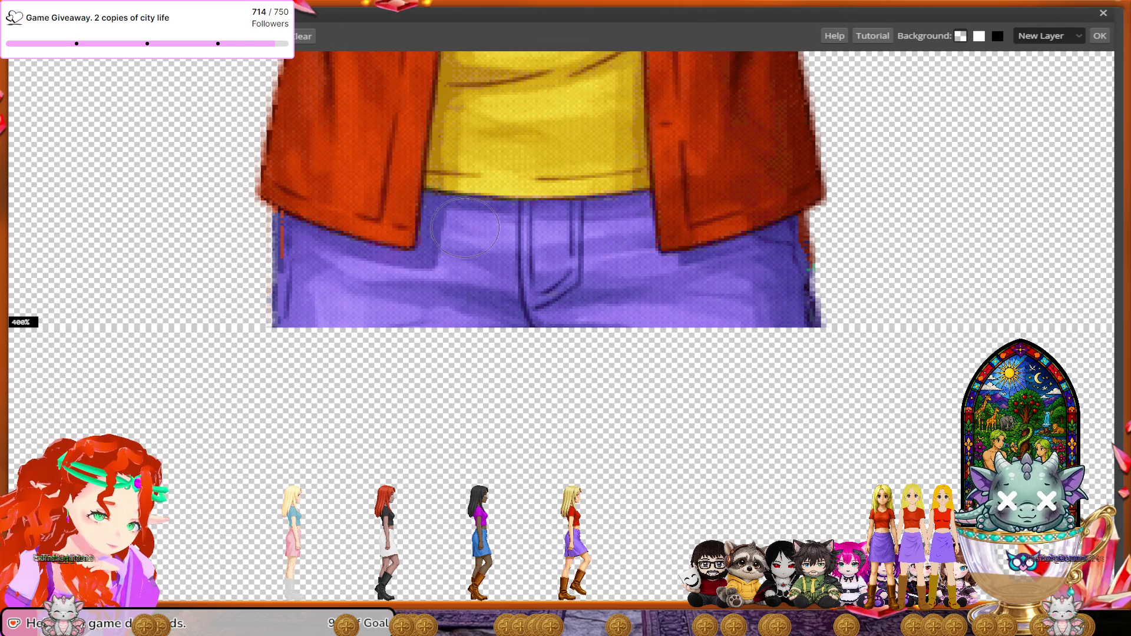
mouse_move(457, 229)
mouse_down()
mouse_move(336, 272)
mouse_move(601, 234)
mouse_move(615, 257)
mouse_move(677, 287)
mouse_move(820, 253)
mouse_up()
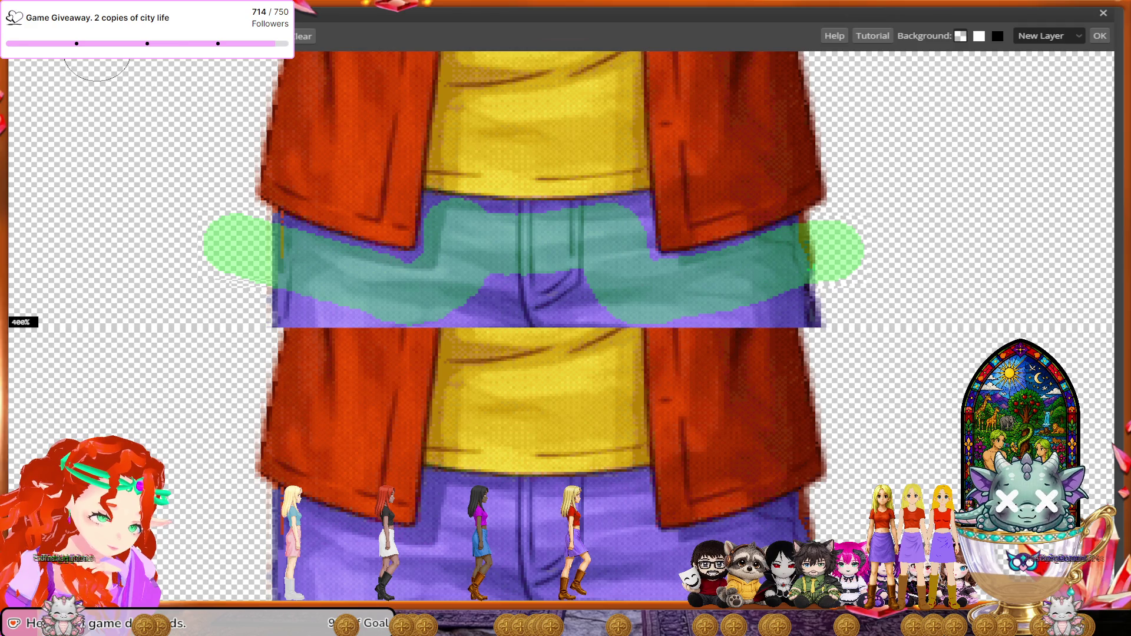
- Mark the jacket's left side, yellow shirt, and jacket's right side and edge for removal
drag(375, 201, 271, 145)
mouse_move(411, 156)
mouse_down()
mouse_move(648, 151)
mouse_move(689, 169)
mouse_up()
mouse_move(690, 203)
mouse_down()
mouse_move(821, 170)
mouse_move(876, 170)
mouse_up()
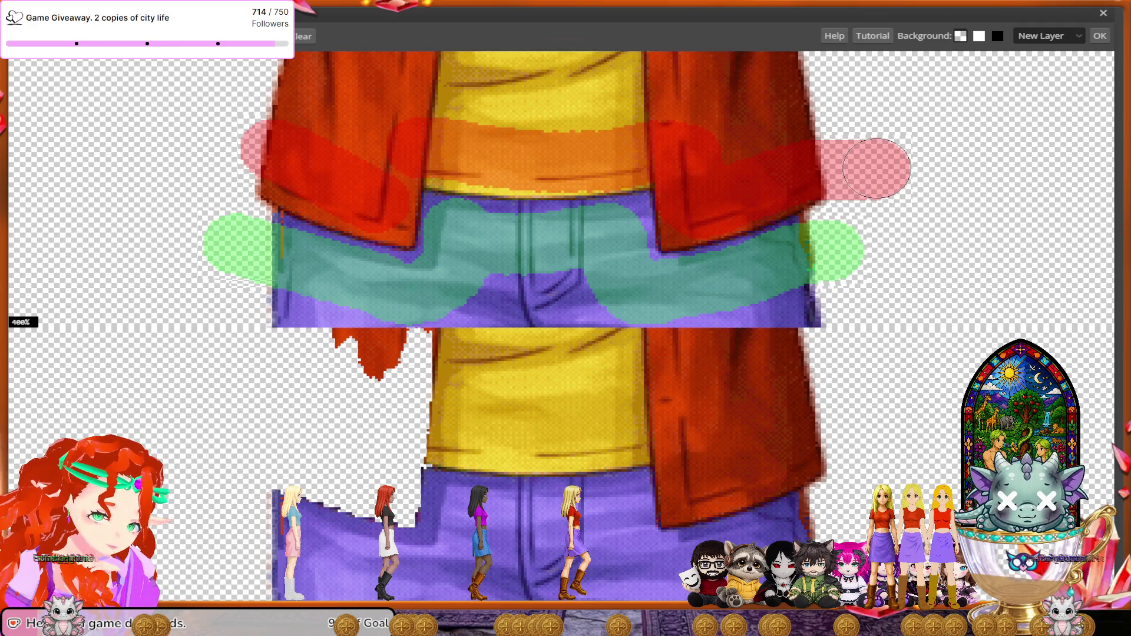
drag(836, 207, 831, 181)
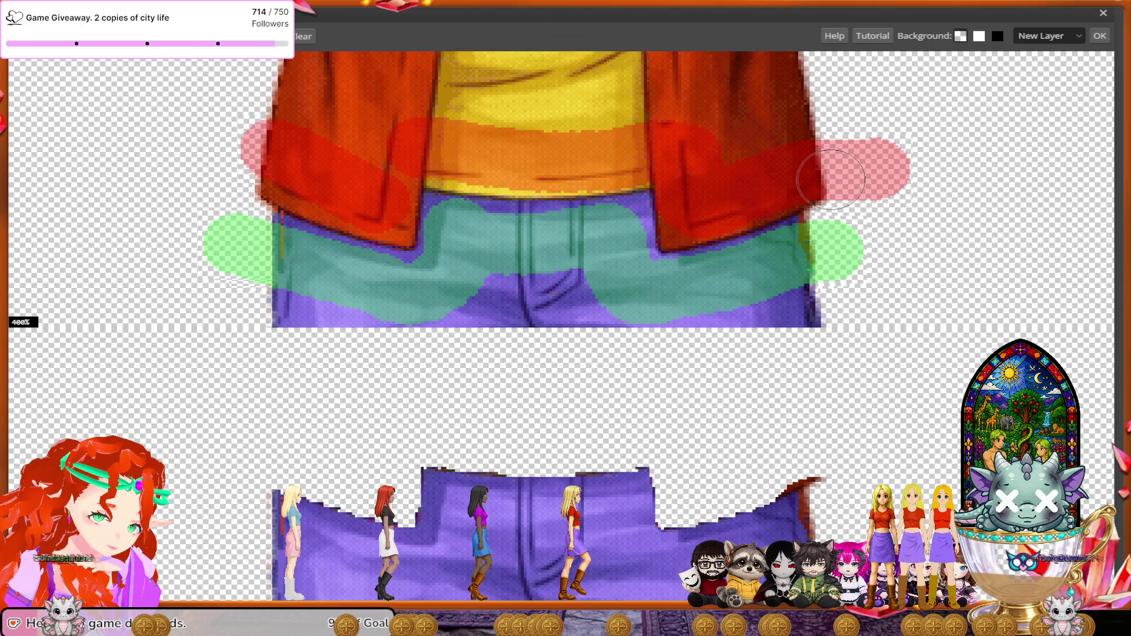
scroll(831, 181, down, 2)
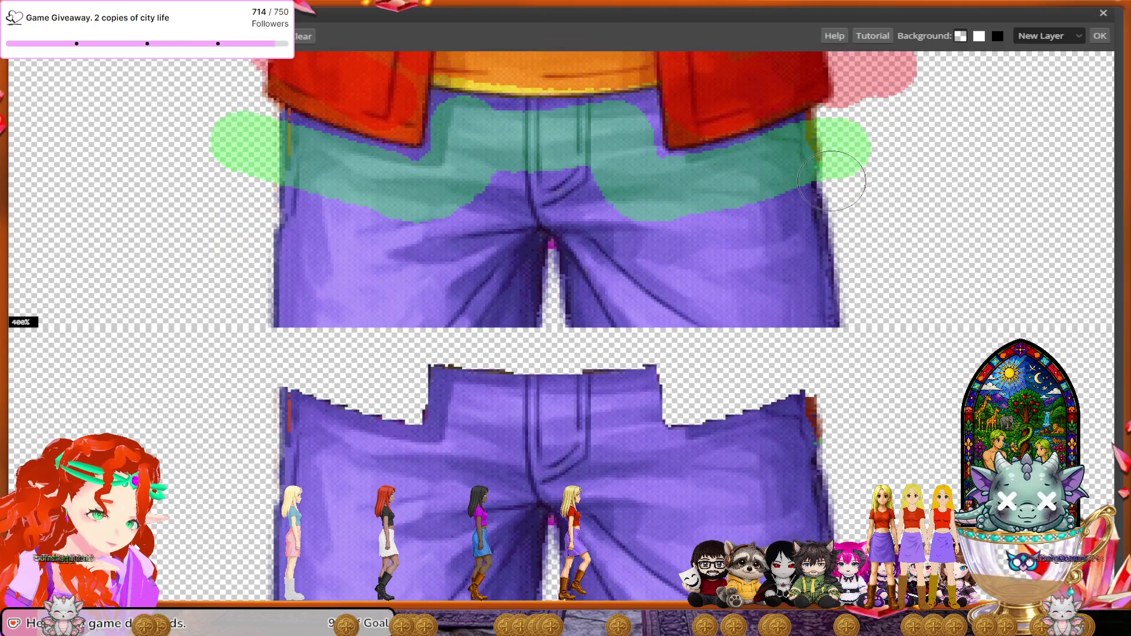
- Move down to the shoes and mark the left shoe and right shoe with its sole for removal
scroll(831, 180, down, 2)
scroll(831, 181, down, 2)
scroll(830, 181, down, 2)
scroll(831, 180, down, 2)
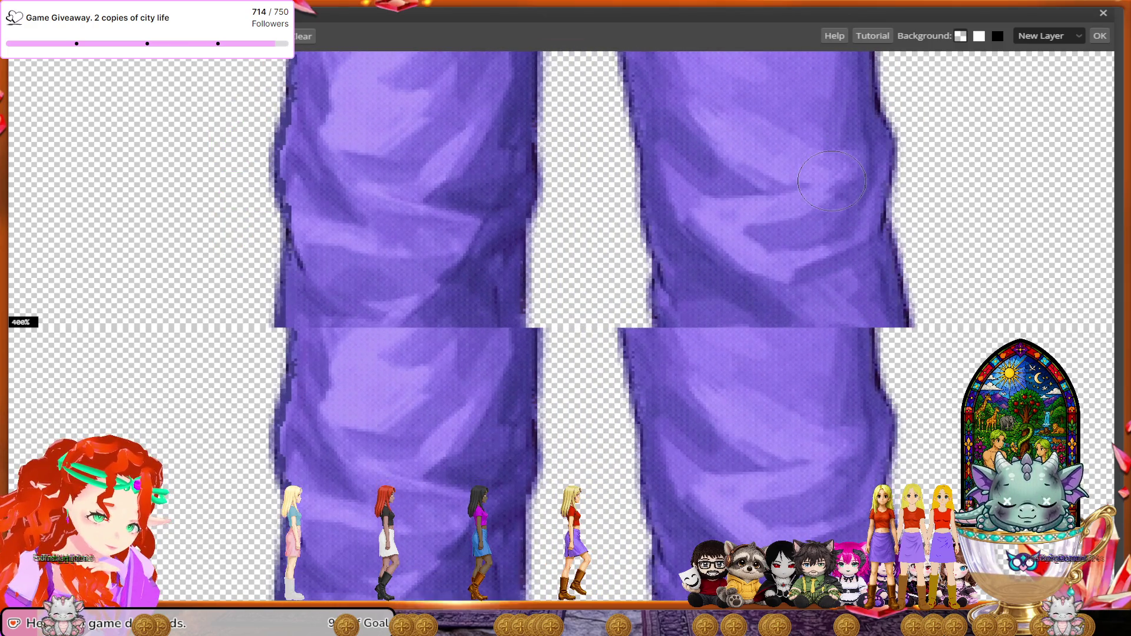
scroll(831, 181, down, 2)
scroll(831, 180, down, 2)
scroll(830, 180, down, 2)
scroll(831, 181, down, 2)
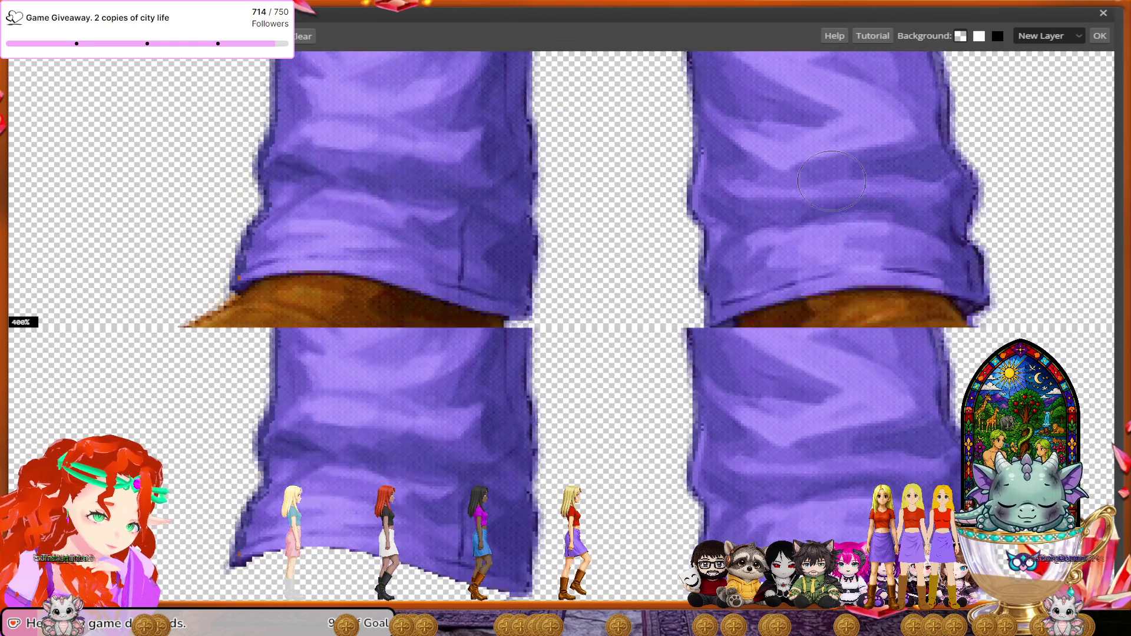
scroll(831, 181, down, 2)
scroll(830, 180, down, 1)
scroll(831, 181, down, 1)
scroll(831, 180, down, 1)
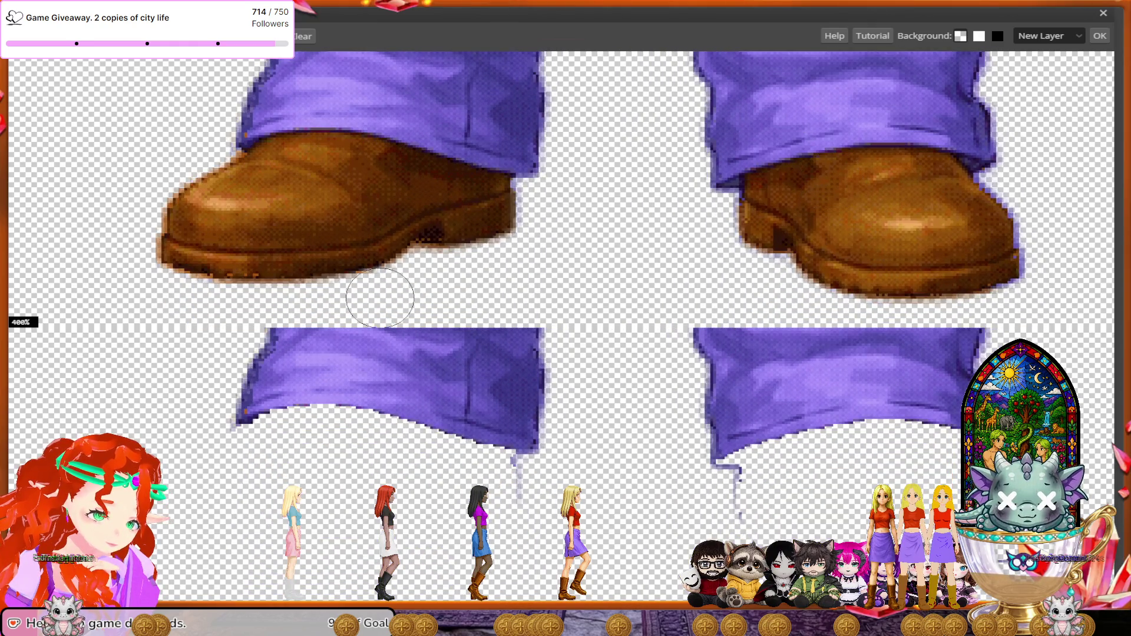
mouse_move(526, 225)
mouse_down()
mouse_move(219, 262)
mouse_move(321, 184)
mouse_move(416, 189)
mouse_up()
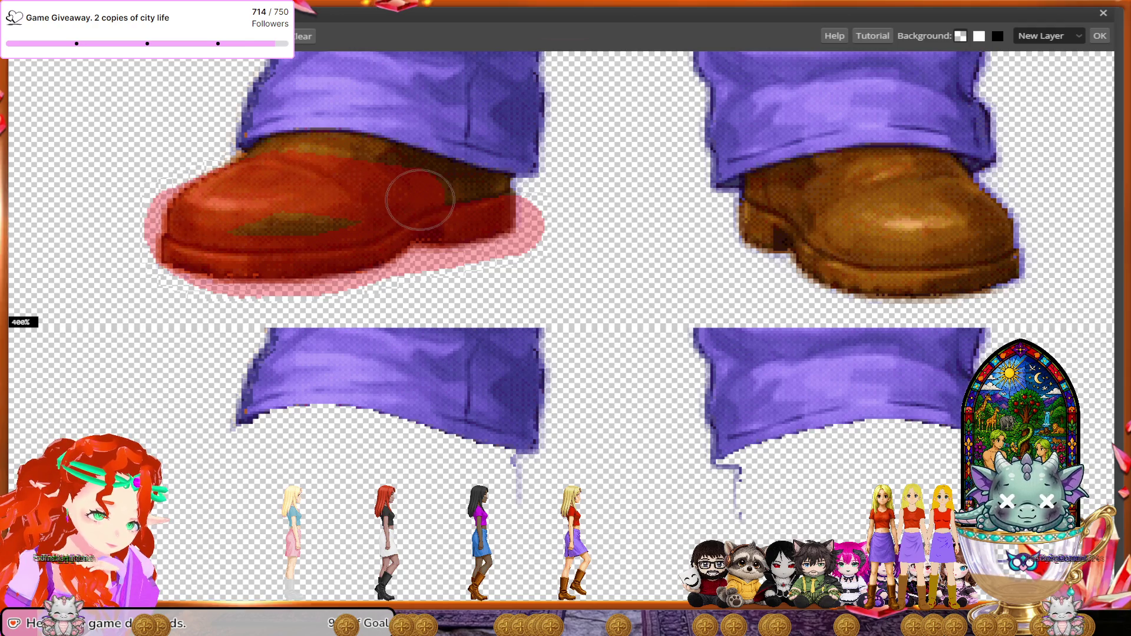
mouse_move(731, 233)
mouse_down()
mouse_move(931, 204)
mouse_move(792, 197)
mouse_up()
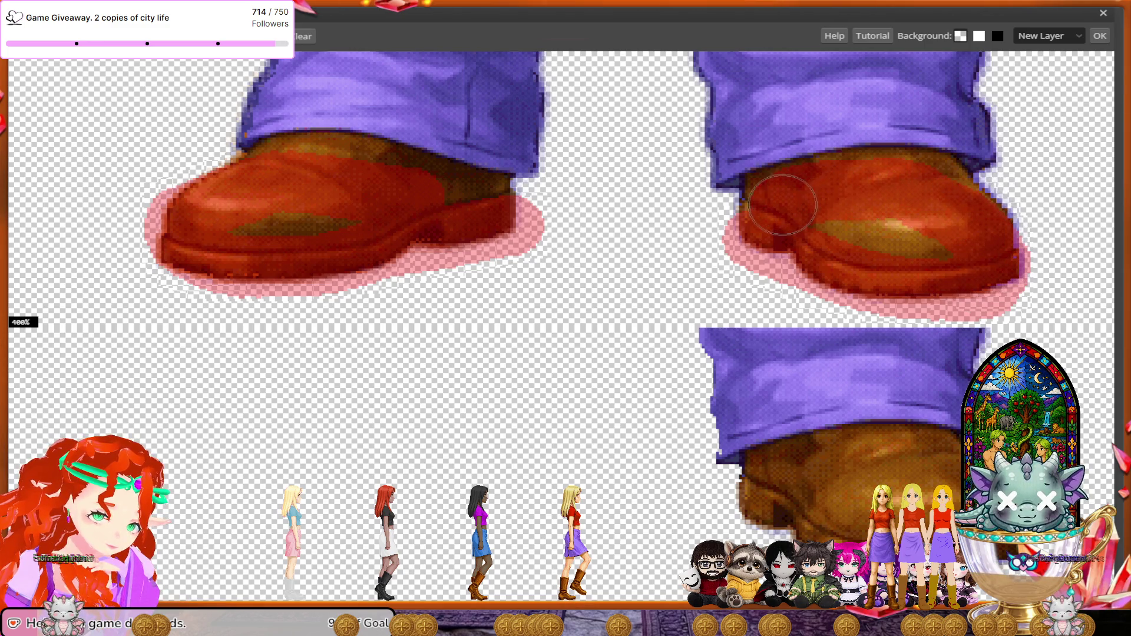
mouse_move(792, 198)
mouse_down()
mouse_move(839, 280)
mouse_move(807, 303)
mouse_up()
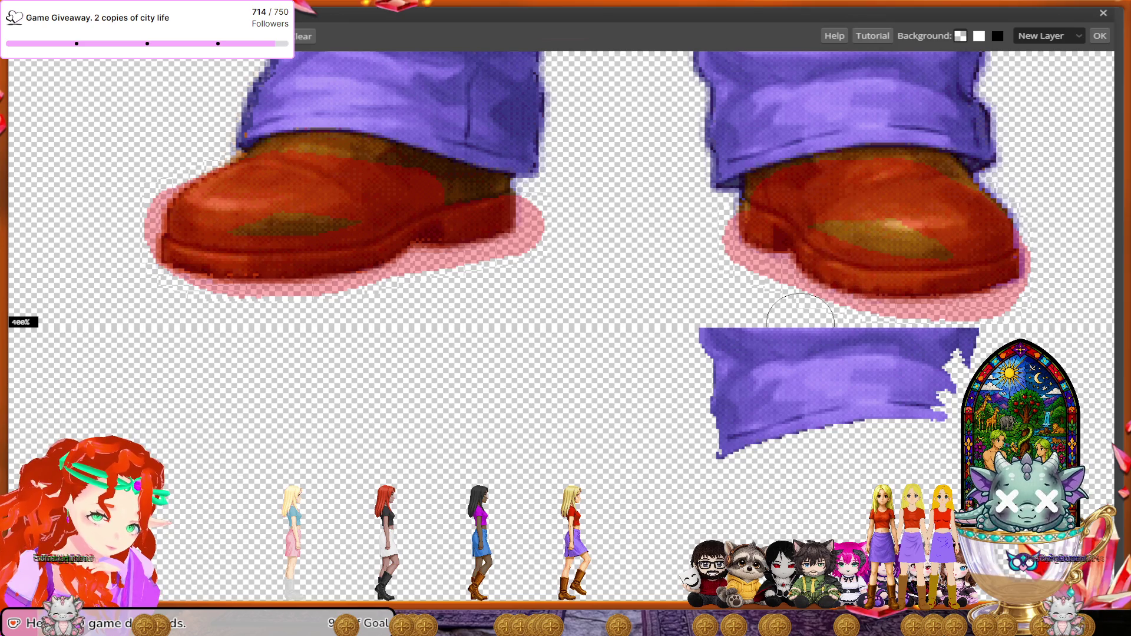
- Mark both trouser cuffs to keep and cover the rest of the left shoe for removal
scroll(804, 318, right, 5)
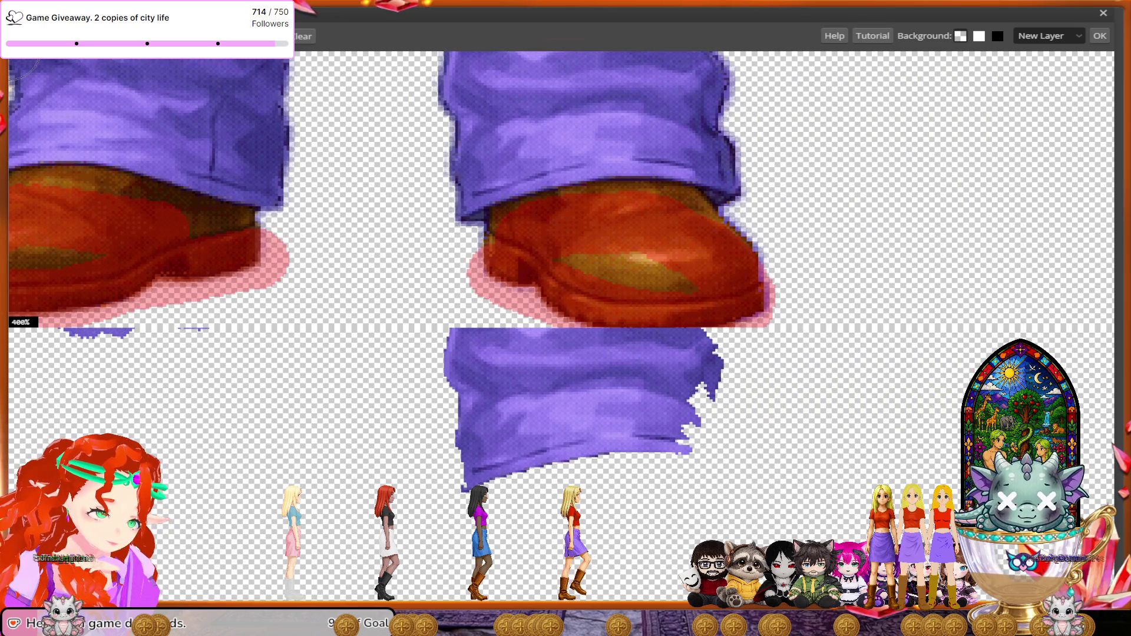
click(736, 169)
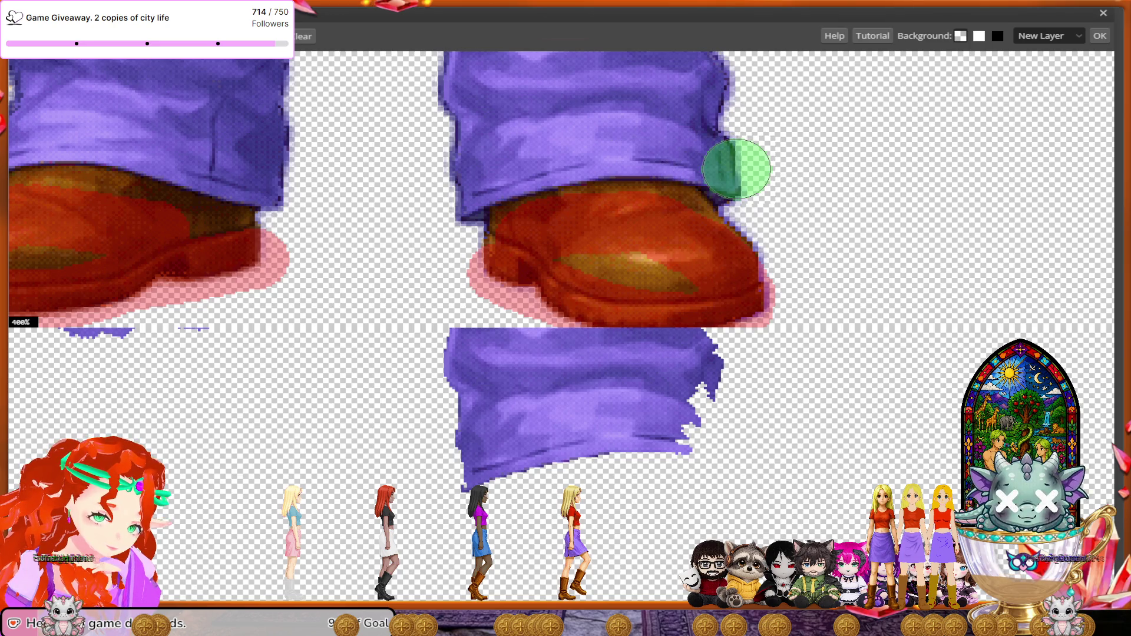
click(448, 203)
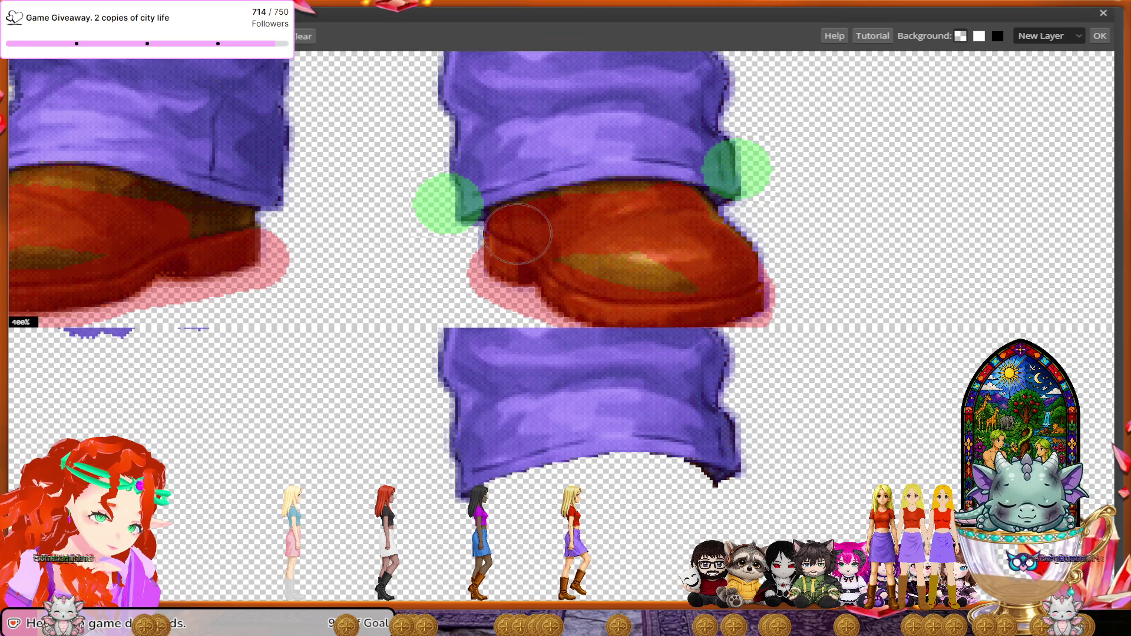
scroll(412, 265, left, 5)
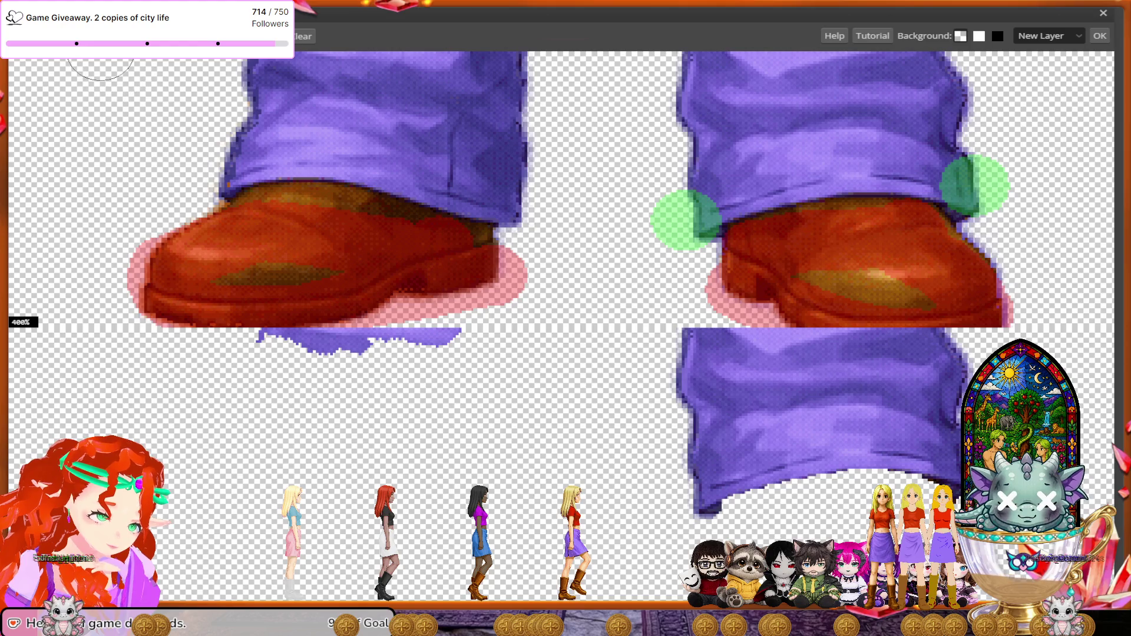
click(532, 197)
drag(518, 192, 326, 142)
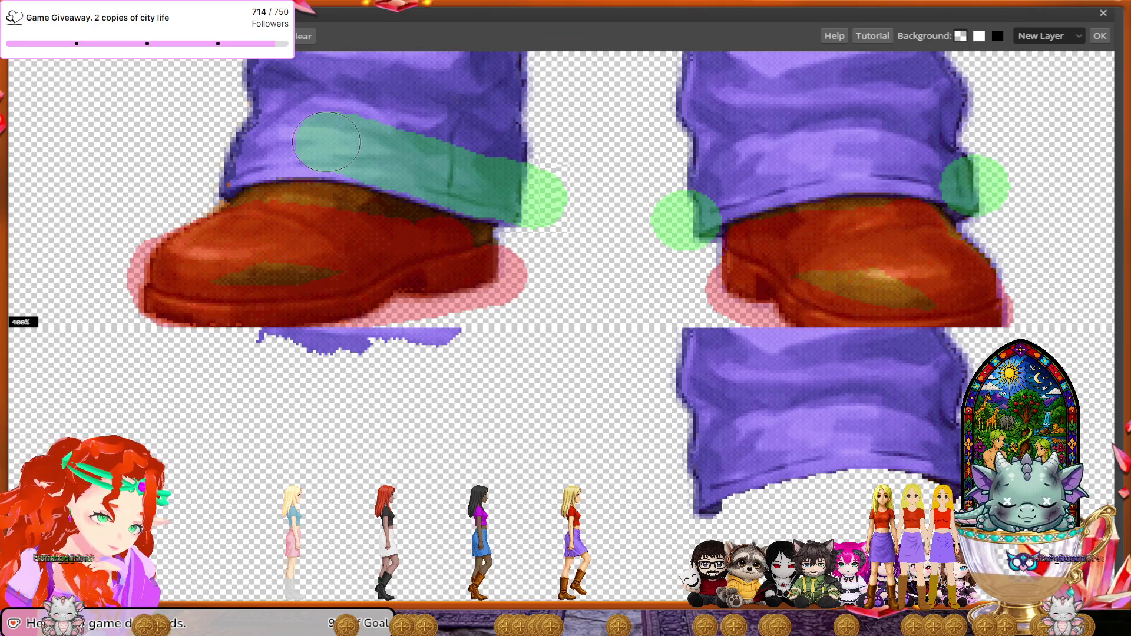
drag(325, 141, 212, 156)
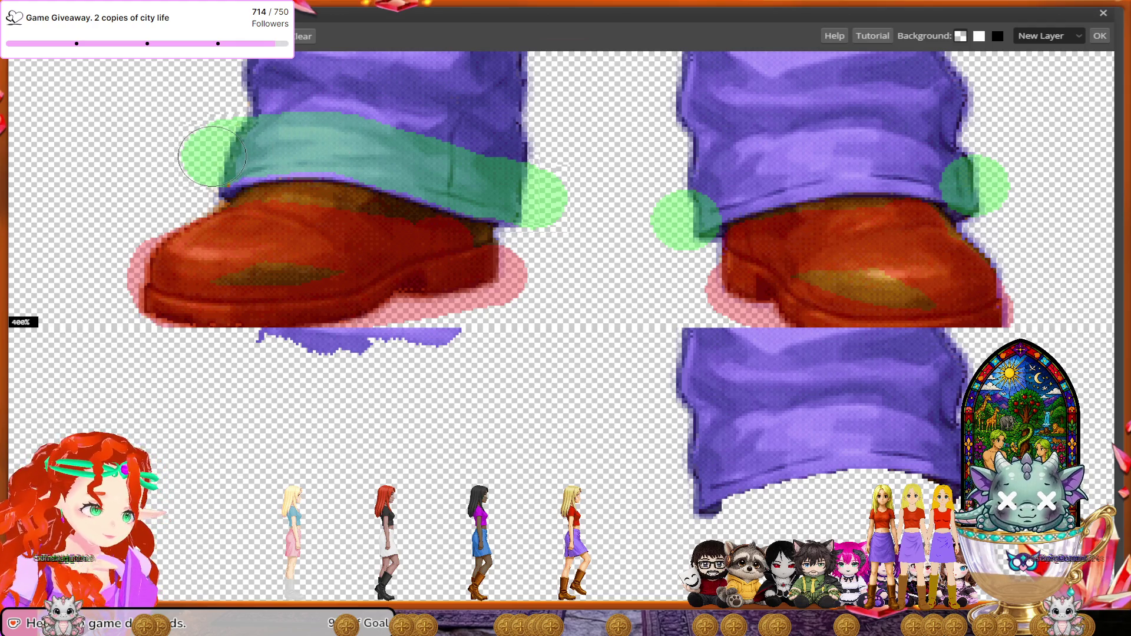
drag(294, 238, 368, 246)
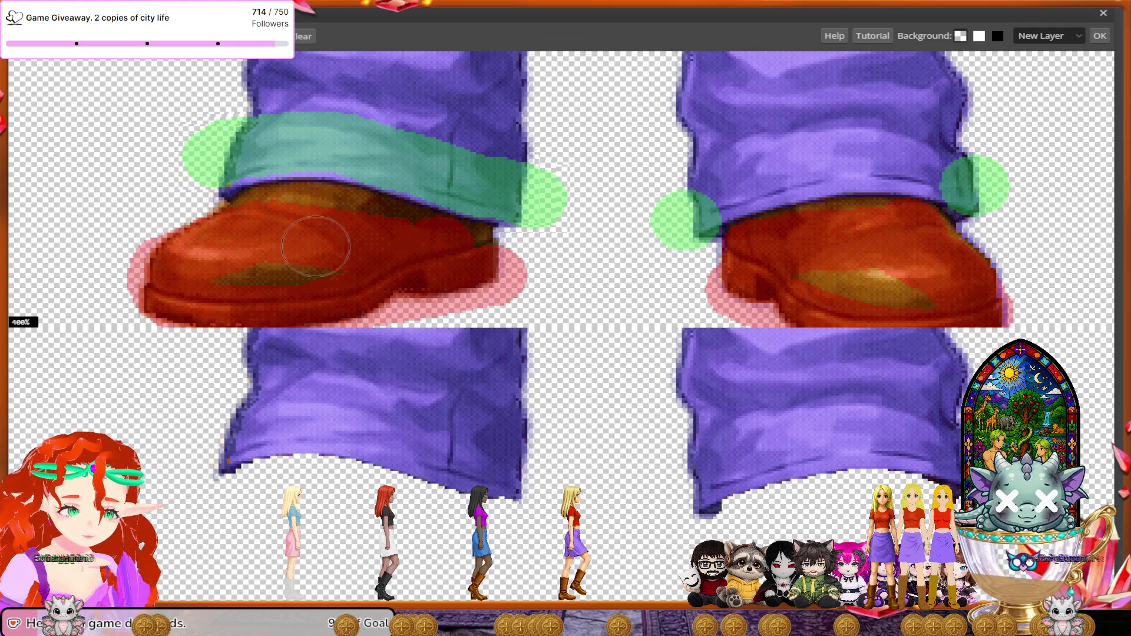
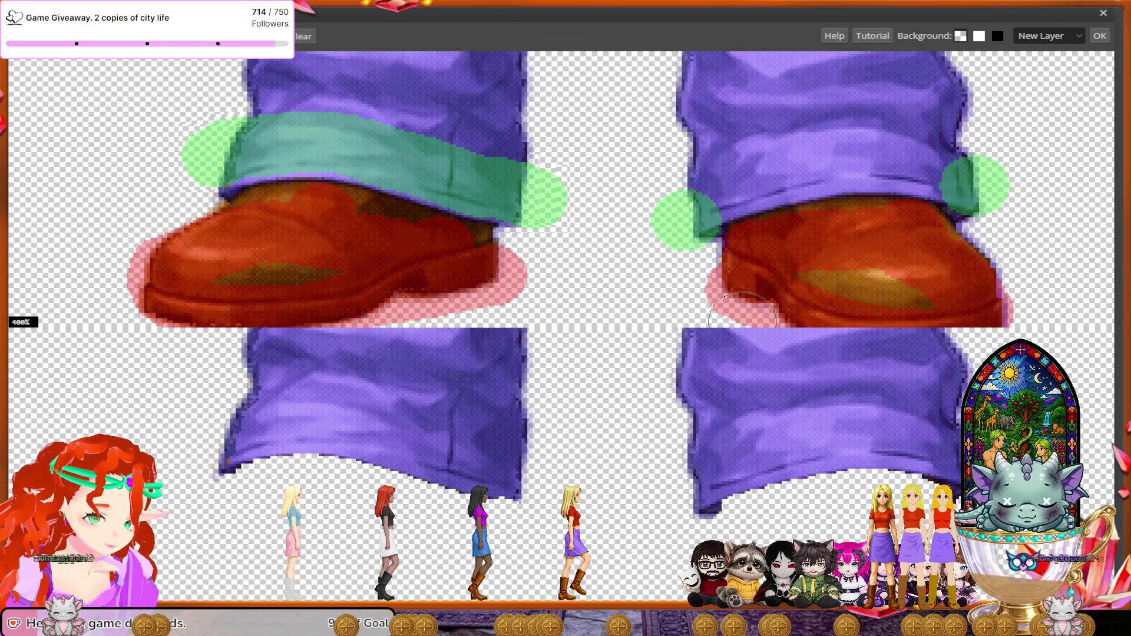
- Adjust the Magic Cut brush size and paint the right figure's jeans green to keep
scroll(736, 323, down, 1)
scroll(742, 322, down, 1)
scroll(742, 322, up, 1)
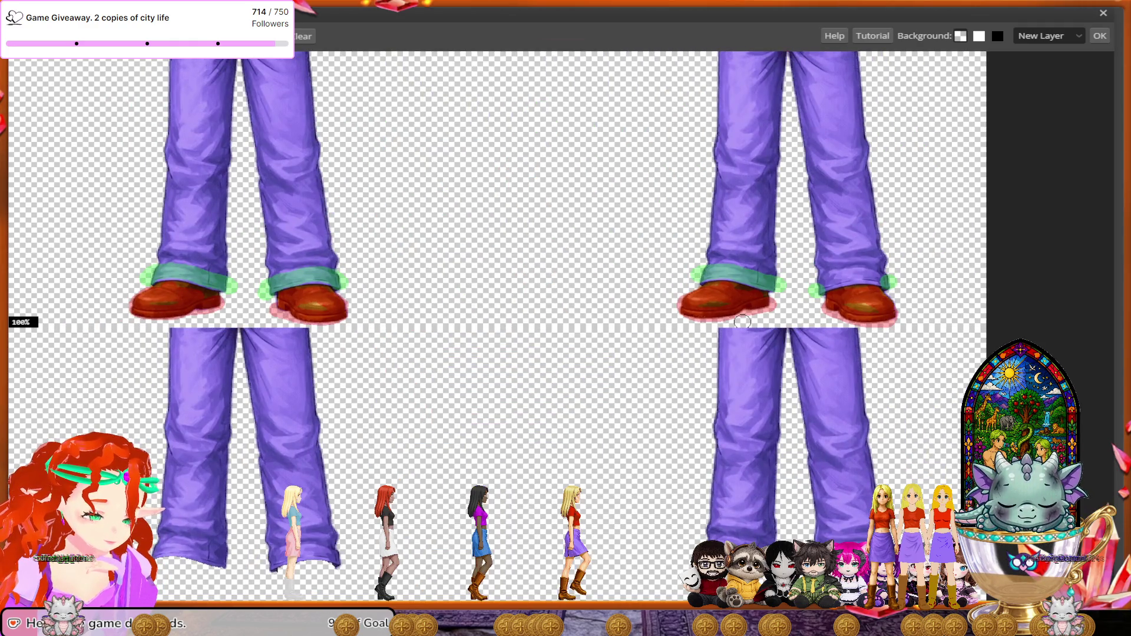
scroll(742, 321, down, 1)
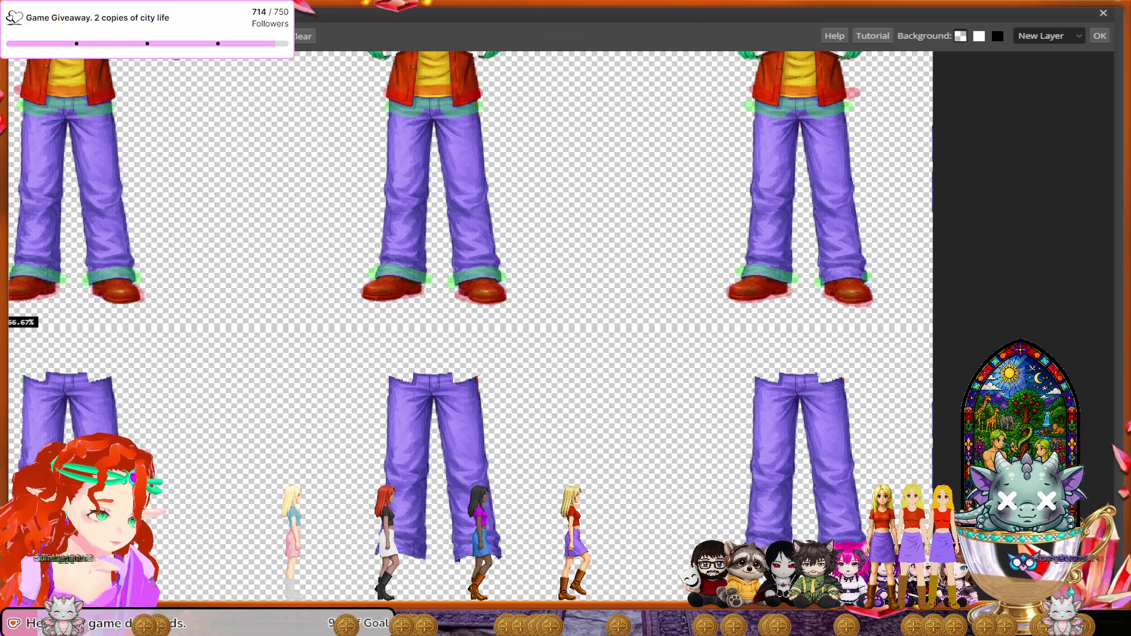
click(36, 36)
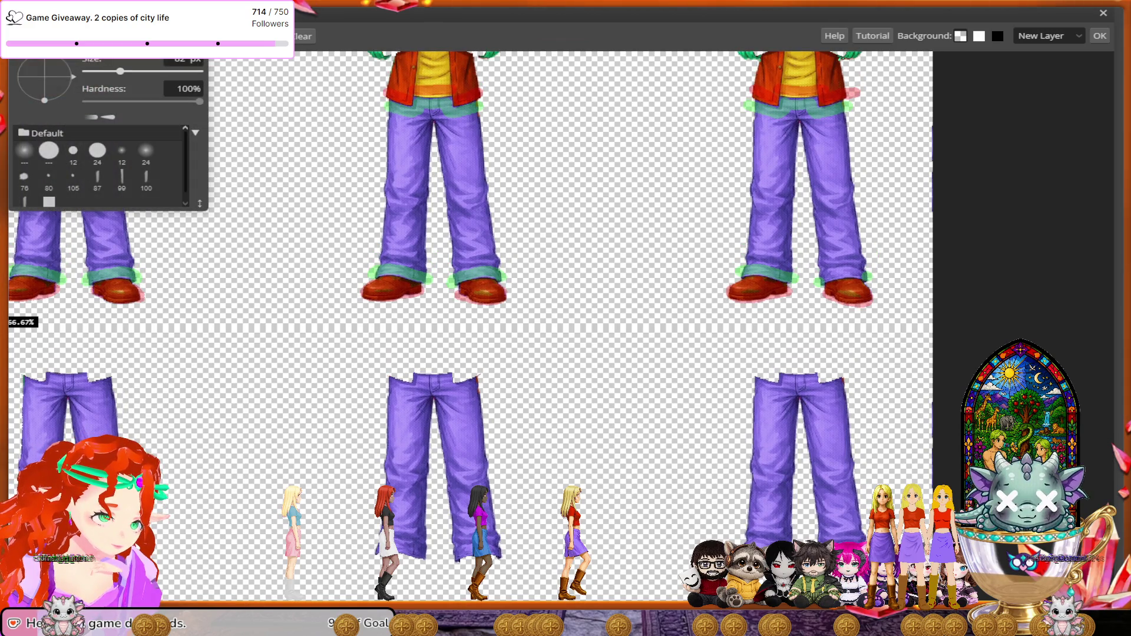
click(176, 59)
drag(780, 125, 843, 184)
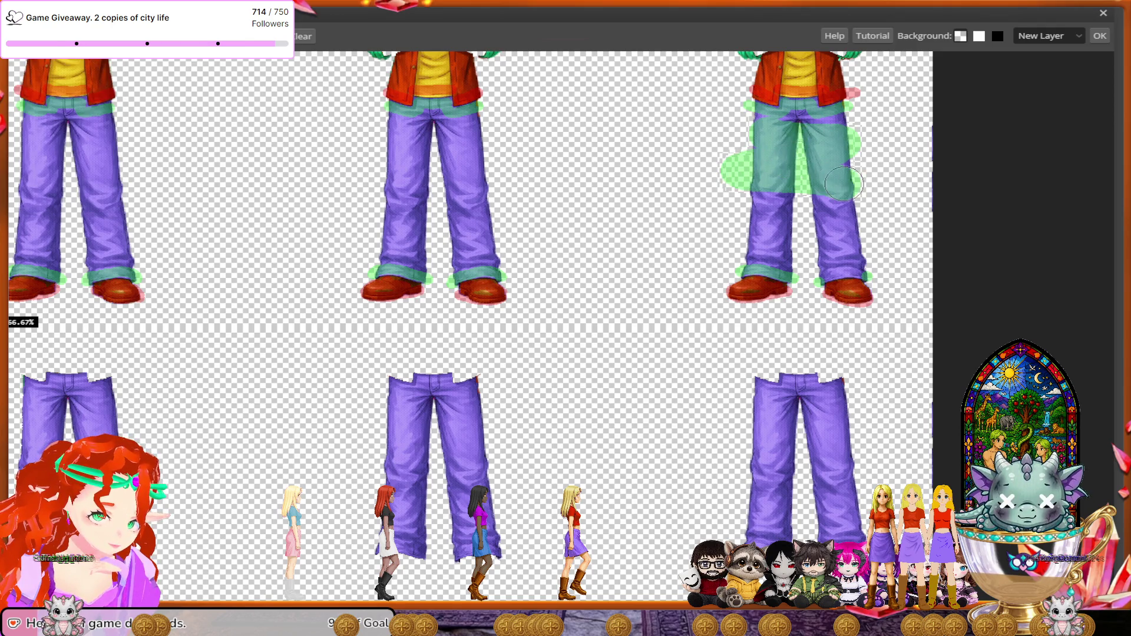
mouse_move(844, 184)
mouse_down()
mouse_move(767, 242)
mouse_move(805, 245)
mouse_up()
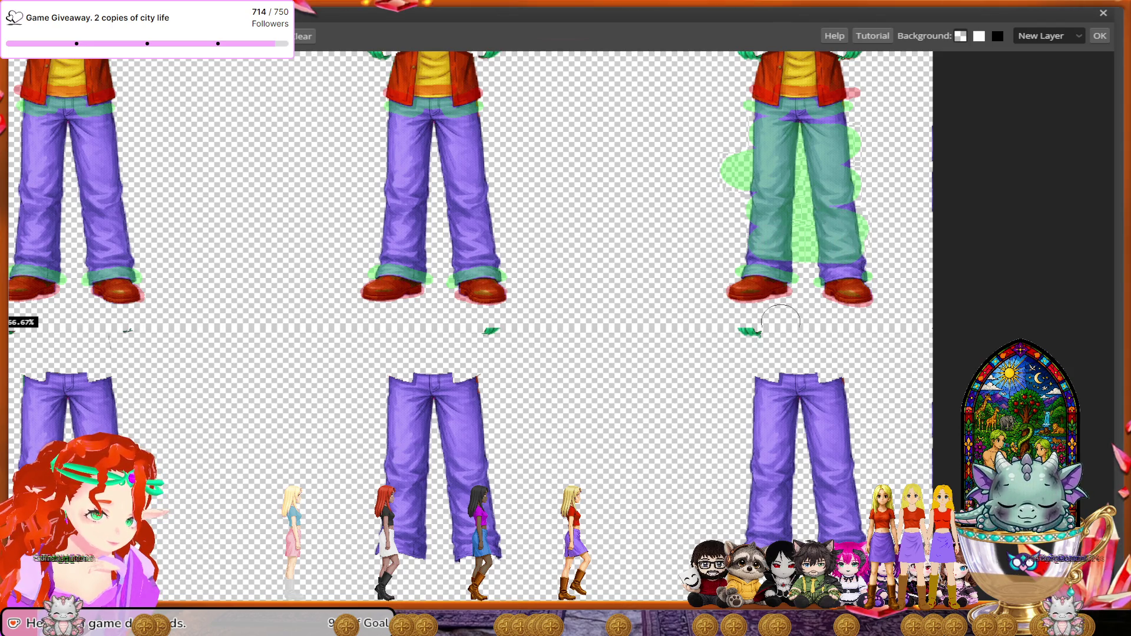
- Paint the crossed arms of the right and middle figures red for removal
scroll(780, 321, up, 2)
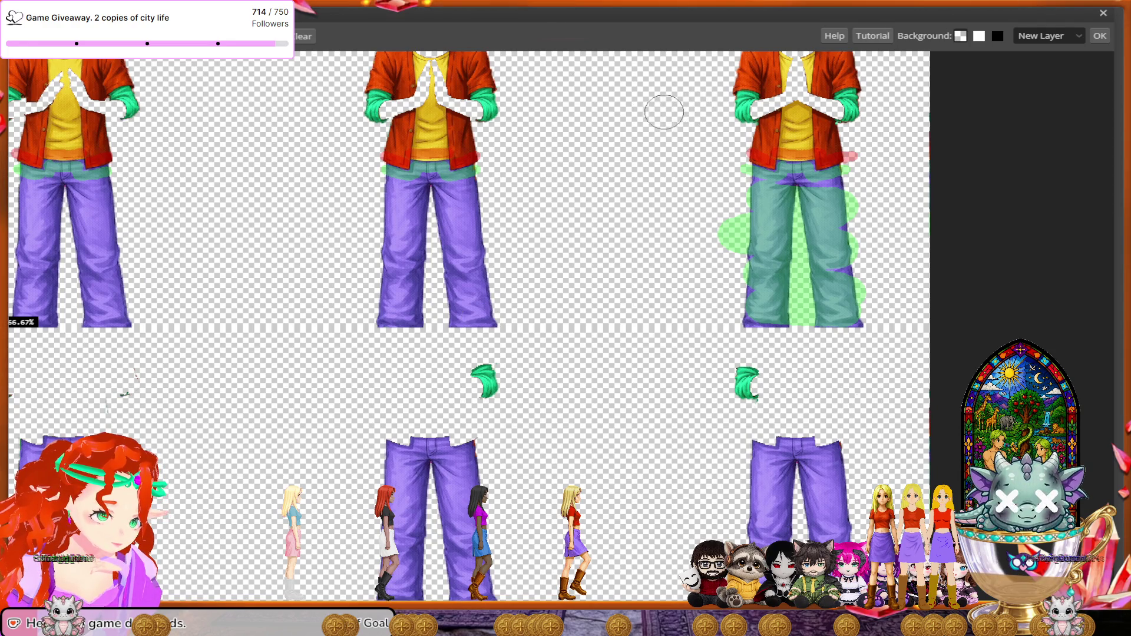
drag(842, 115, 828, 93)
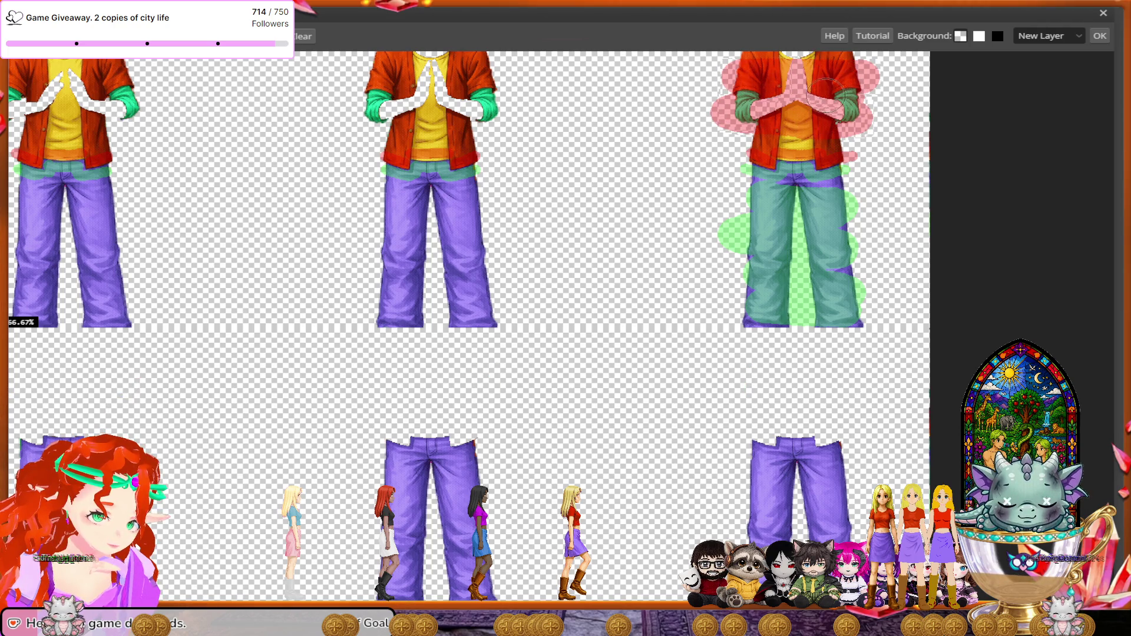
scroll(706, 316, left, 5)
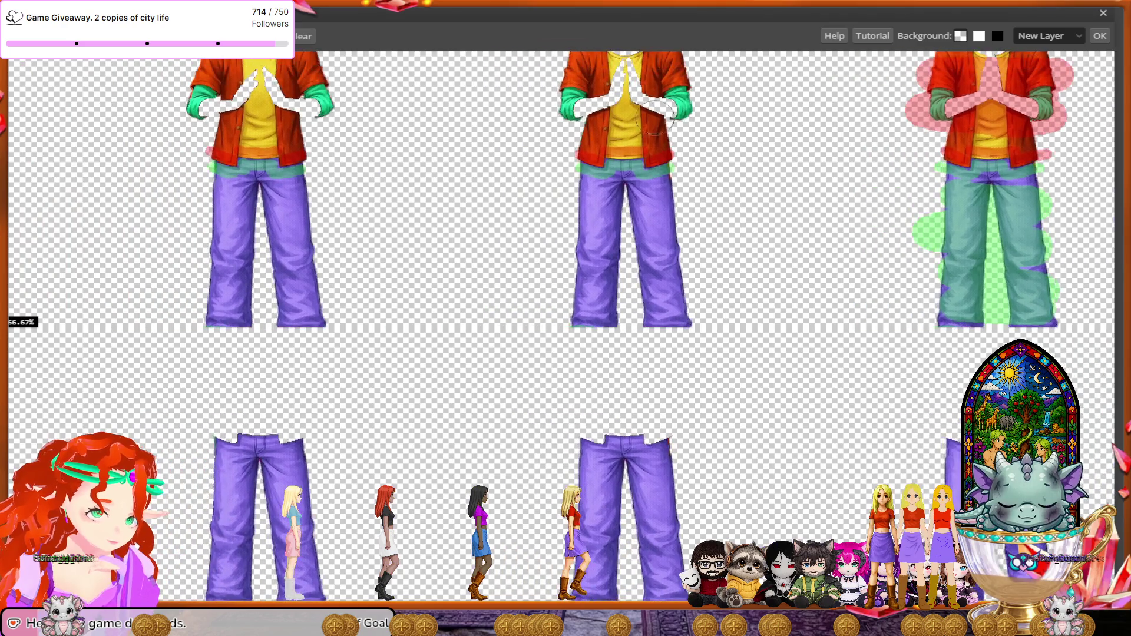
mouse_move(674, 127)
mouse_down()
mouse_move(587, 126)
mouse_move(638, 77)
mouse_move(580, 77)
mouse_up()
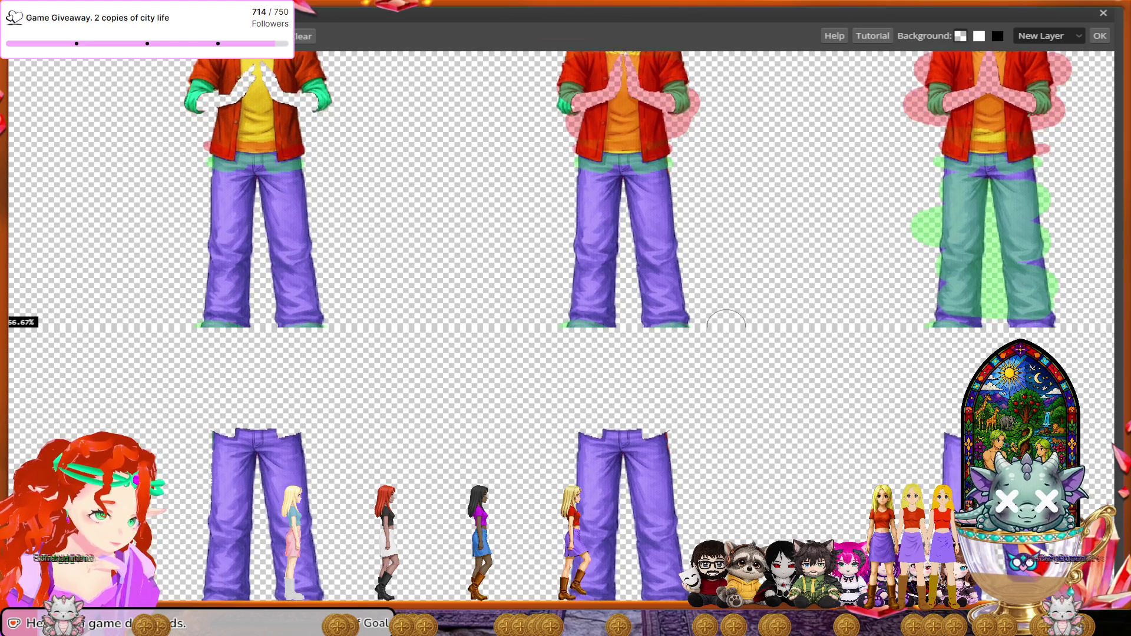
scroll(726, 321, down, 1)
- Paint the middle figure's trousers green to keep, covering the stray red mark on the lower leg
scroll(726, 323, down, 1)
scroll(726, 323, down, 1)
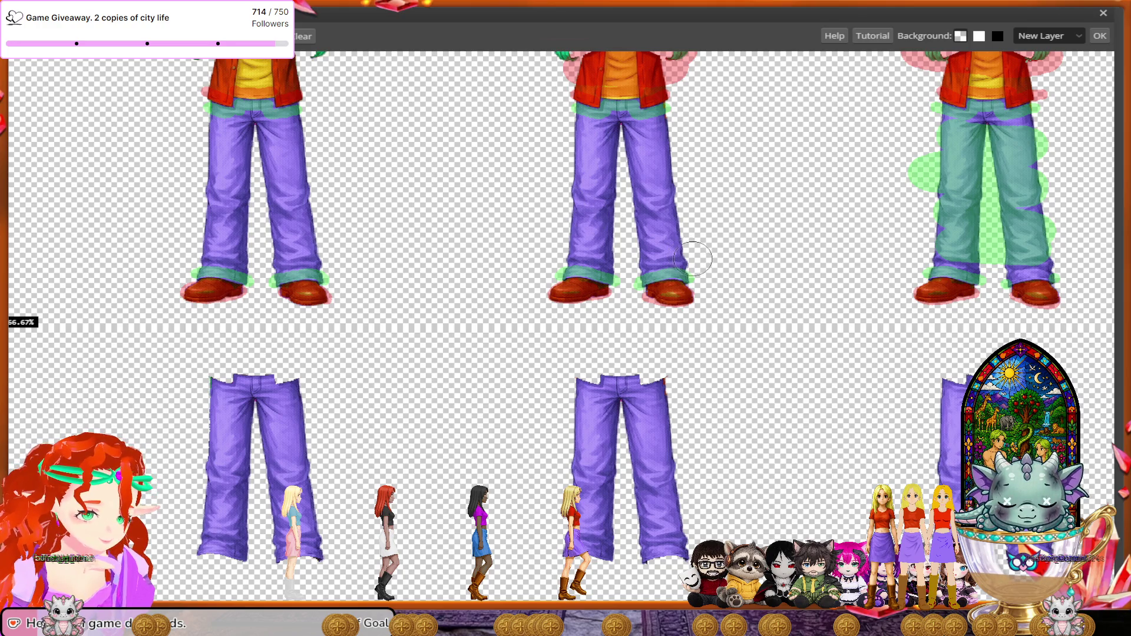
drag(693, 259, 651, 259)
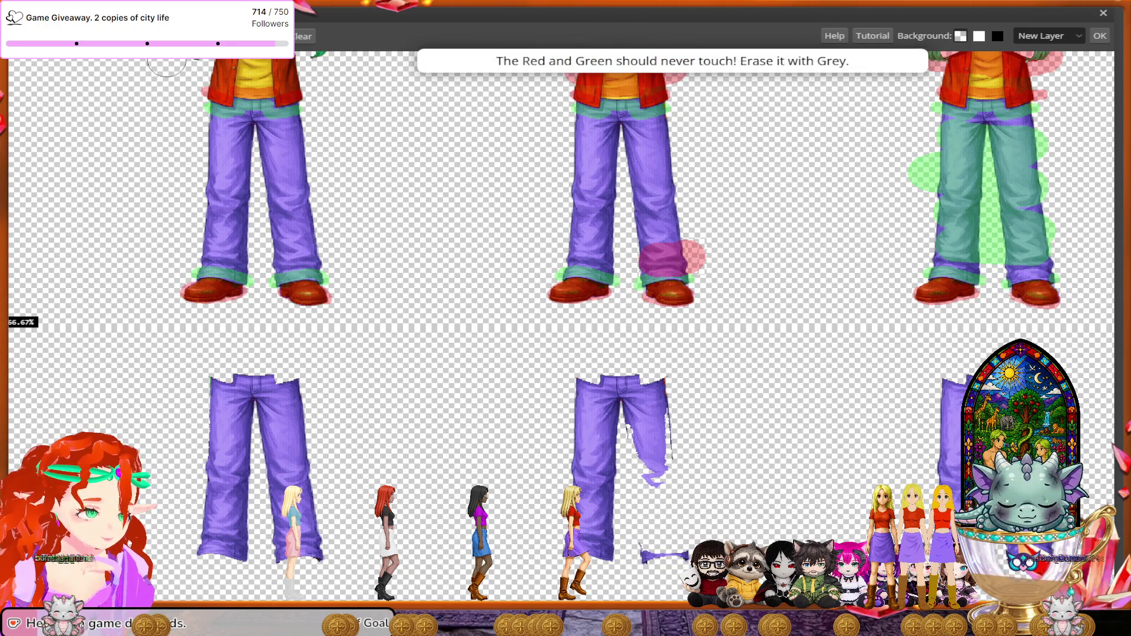
drag(702, 245, 671, 256)
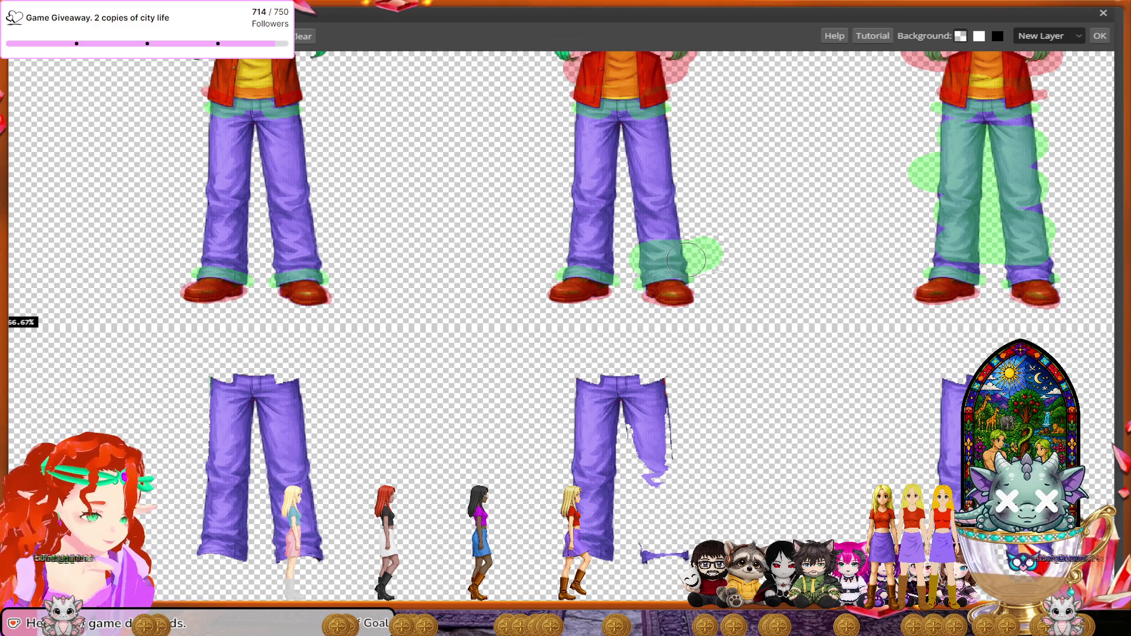
mouse_move(681, 255)
mouse_down()
mouse_move(583, 224)
mouse_move(576, 181)
mouse_move(634, 143)
mouse_move(589, 147)
mouse_up()
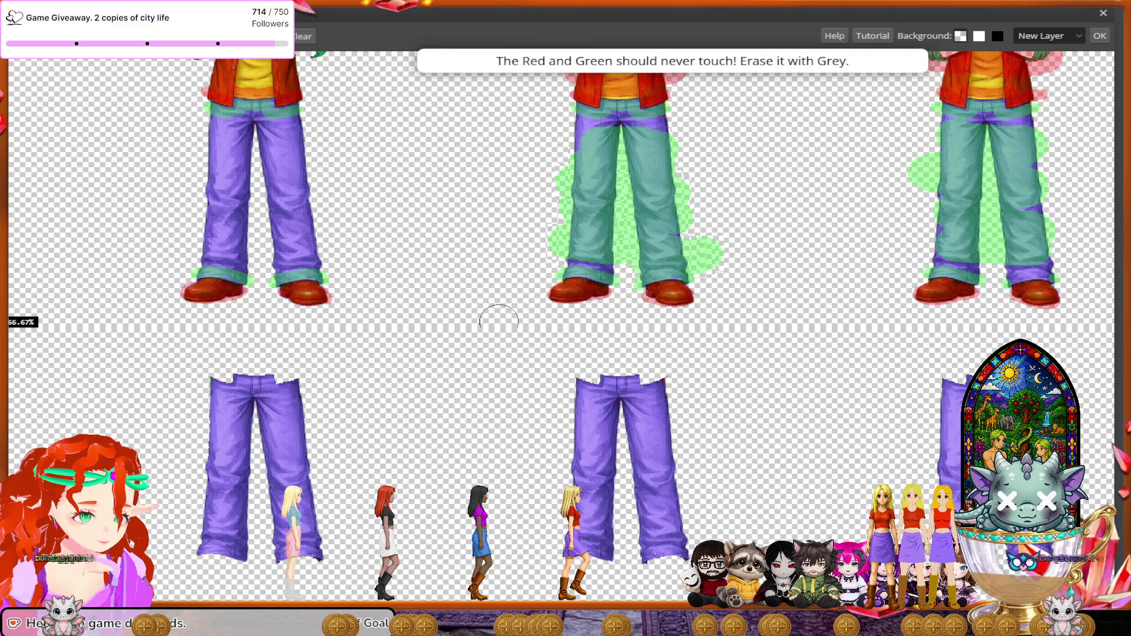
scroll(677, 295, up, 5)
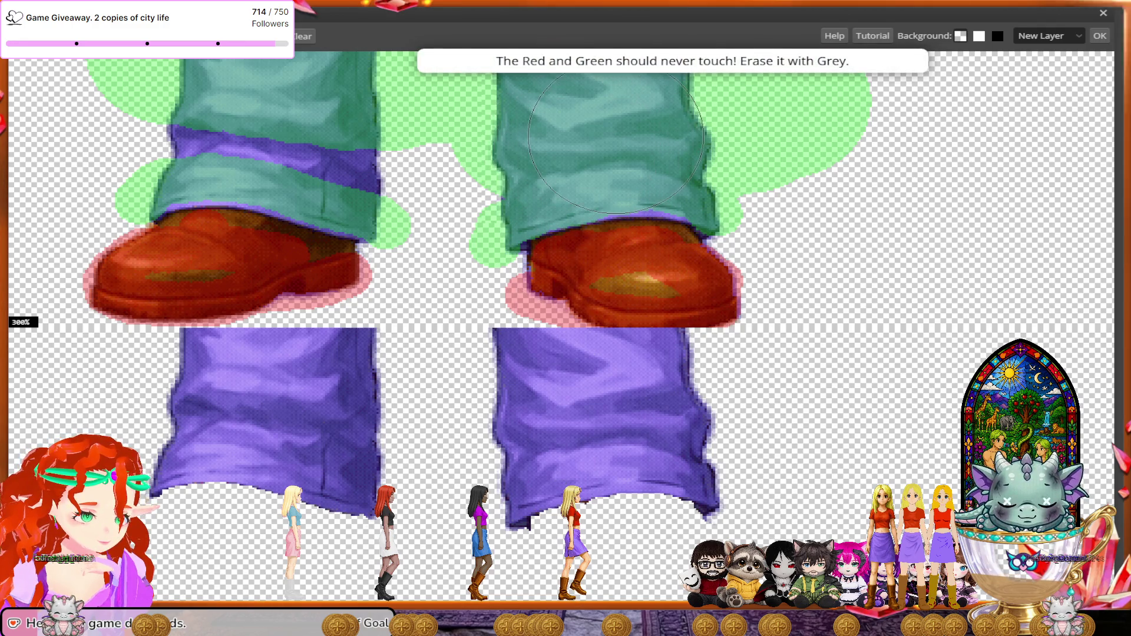
scroll(530, 283, down, 1)
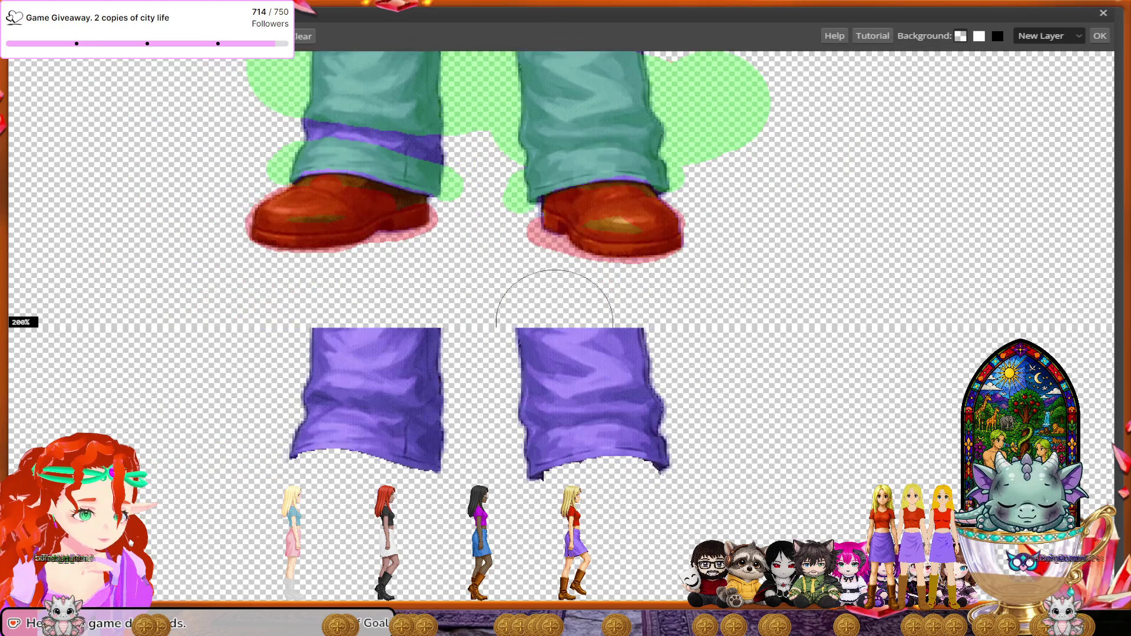
scroll(552, 318, down, 2)
scroll(554, 320, down, 1)
scroll(554, 319, up, 1)
scroll(555, 320, up, 2)
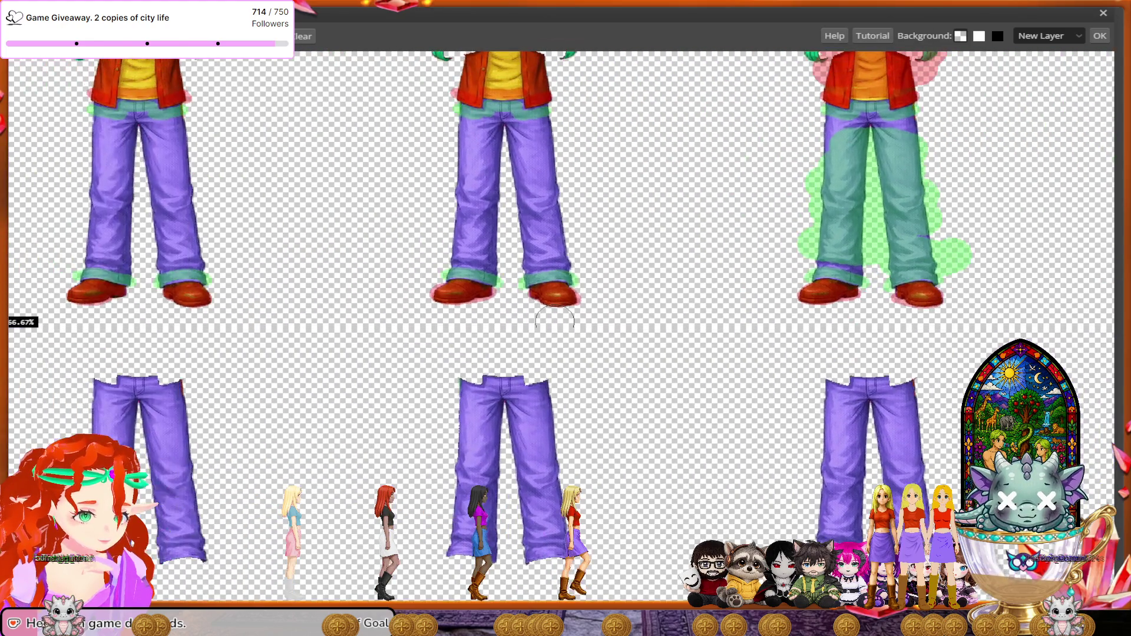
mouse_move(500, 251)
mouse_down()
mouse_move(523, 166)
mouse_move(475, 252)
mouse_up()
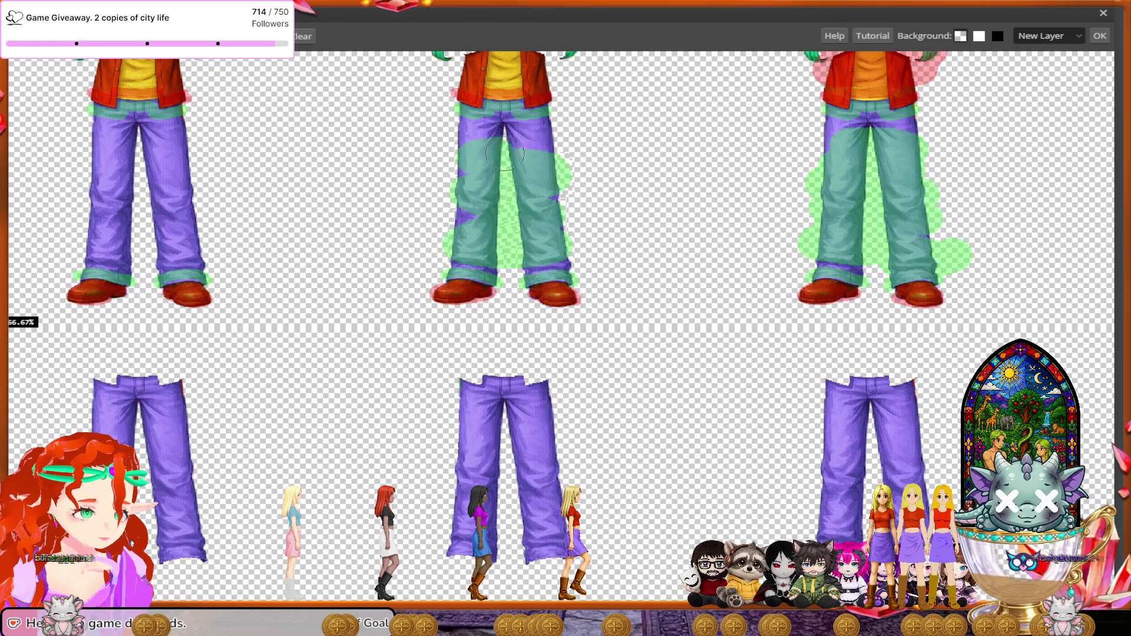
- Paint the middle figure's arms red for removal
scroll(469, 312, up, 1)
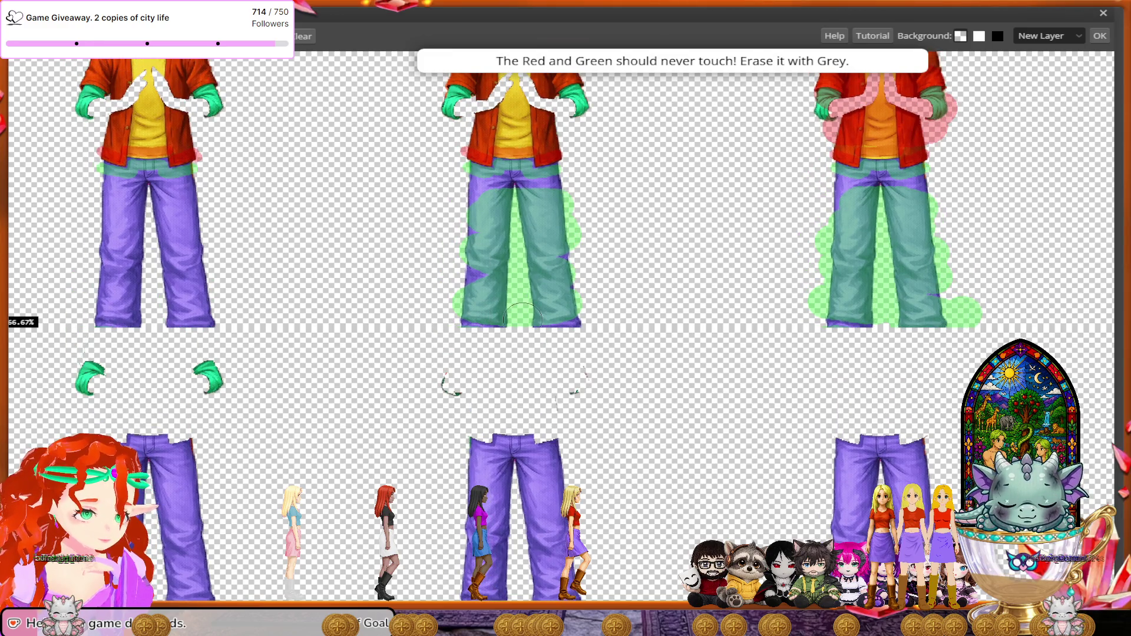
scroll(522, 317, up, 1)
mouse_move(556, 174)
mouse_down()
mouse_move(458, 145)
mouse_move(559, 88)
mouse_up()
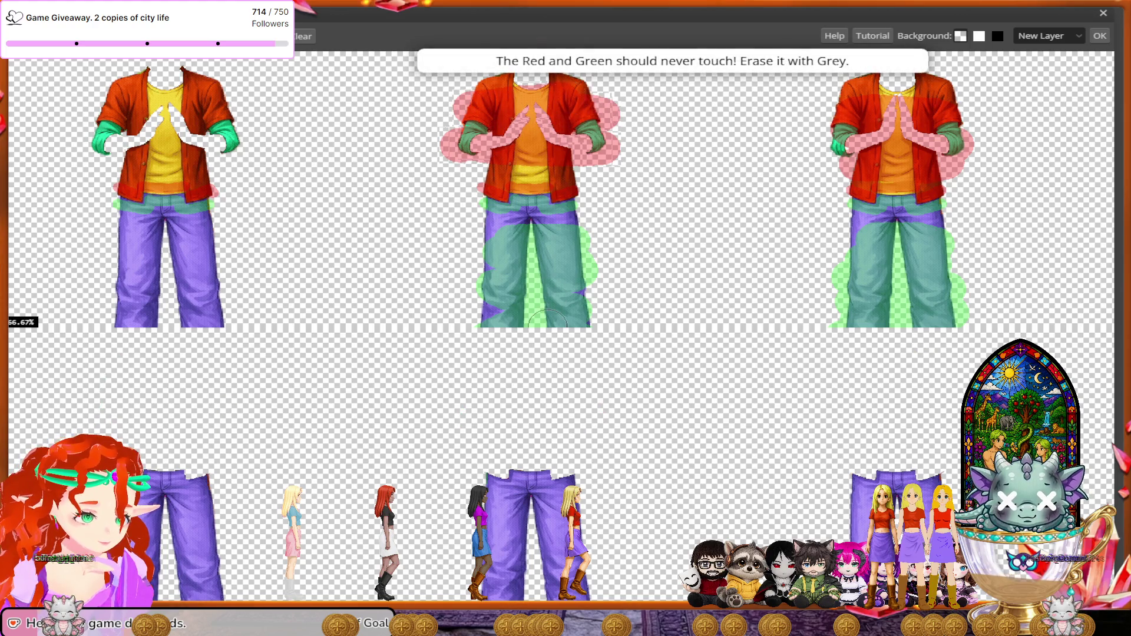
scroll(548, 321, left, 2)
scroll(548, 321, down, 1)
scroll(548, 321, left, 3)
scroll(548, 321, left, 2)
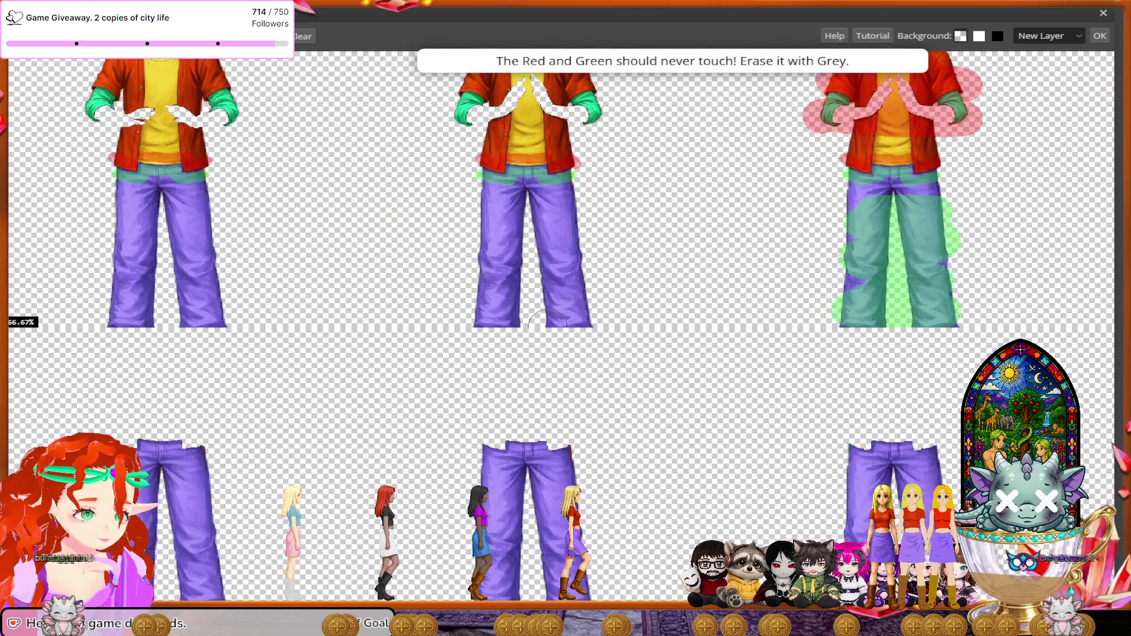
scroll(547, 322, left, 2)
scroll(547, 323, left, 1)
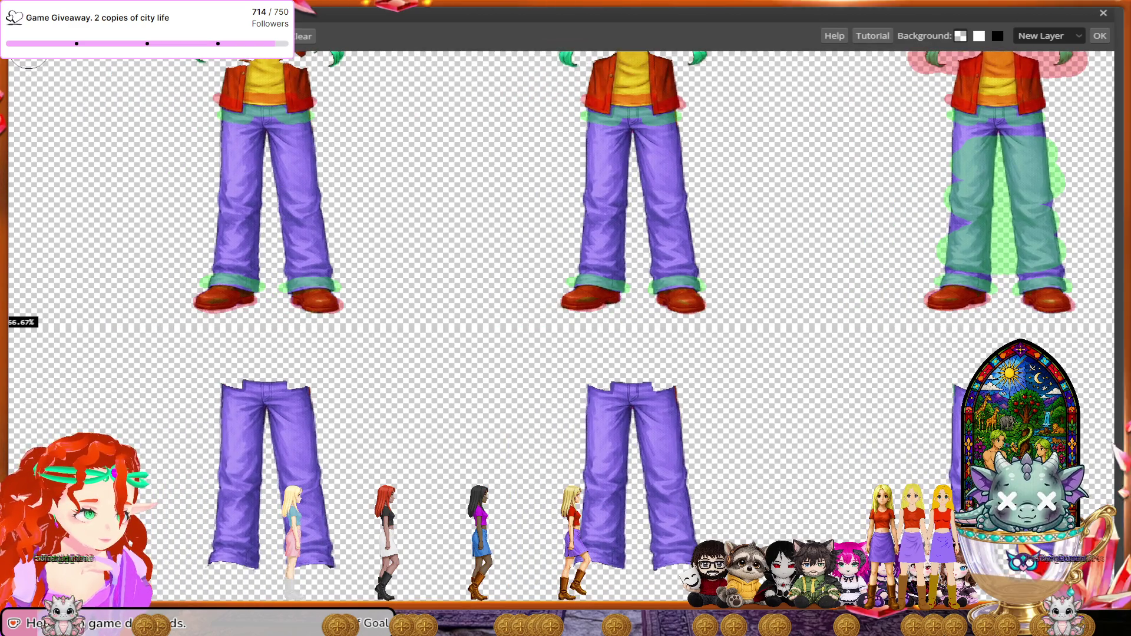
- Paint one frame's purple trousers green to keep and its shirt and arms red
mouse_move(689, 149)
mouse_down()
mouse_move(581, 148)
mouse_move(674, 163)
mouse_move(614, 243)
mouse_move(636, 253)
mouse_up()
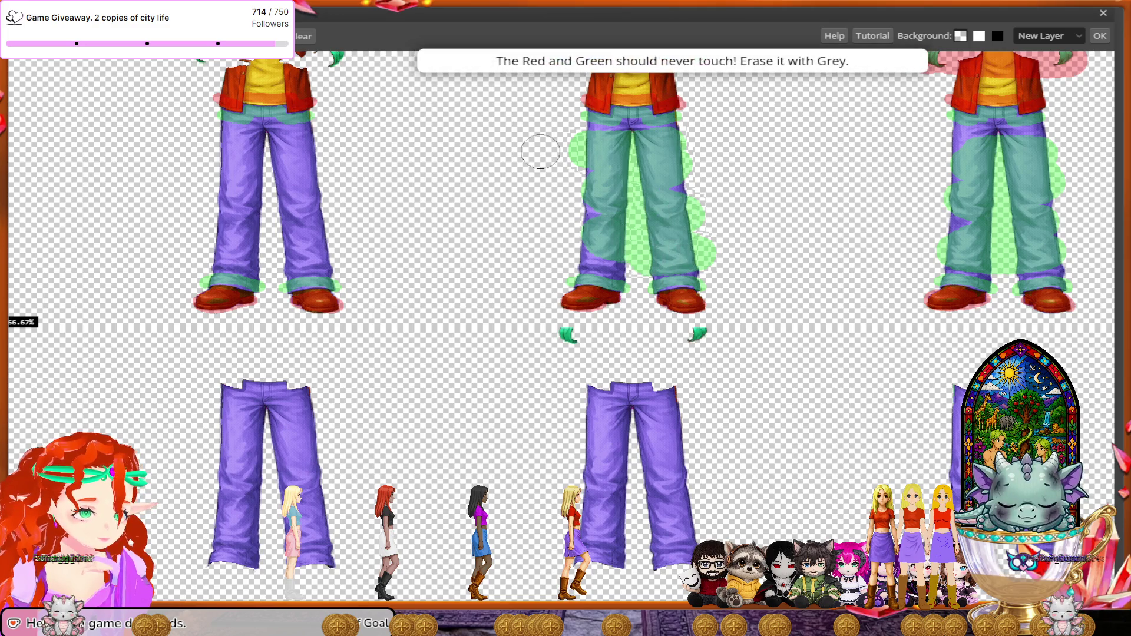
scroll(595, 321, up, 2)
scroll(595, 321, up, 1)
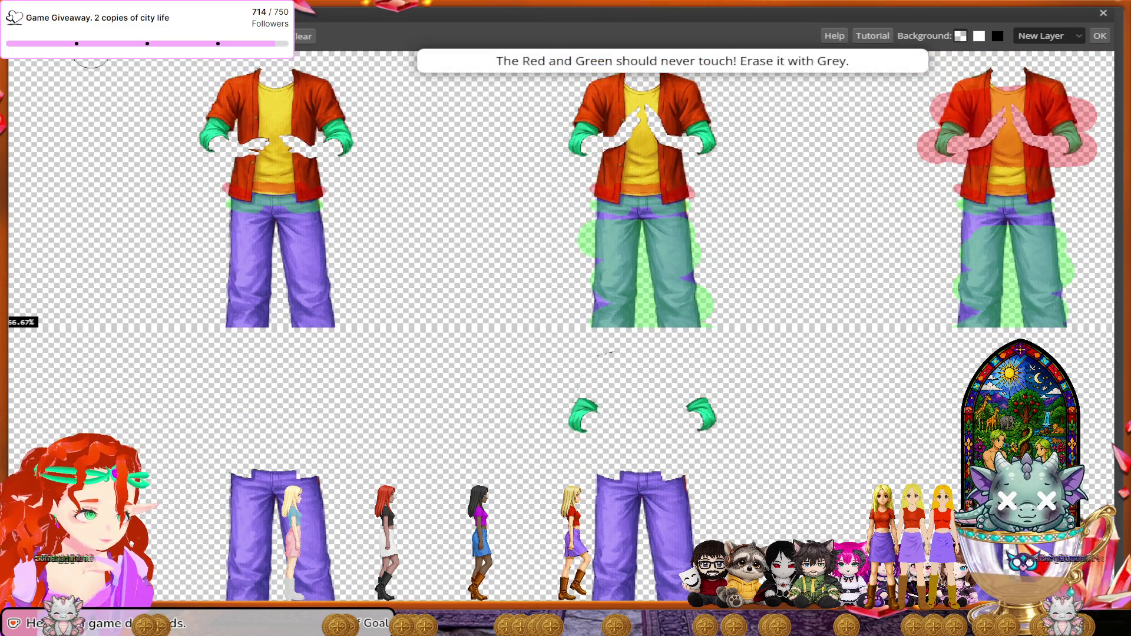
mouse_move(721, 125)
mouse_down()
mouse_move(648, 156)
mouse_move(580, 143)
mouse_move(695, 126)
mouse_move(589, 111)
mouse_move(676, 158)
mouse_up()
scroll(668, 318, up, 1)
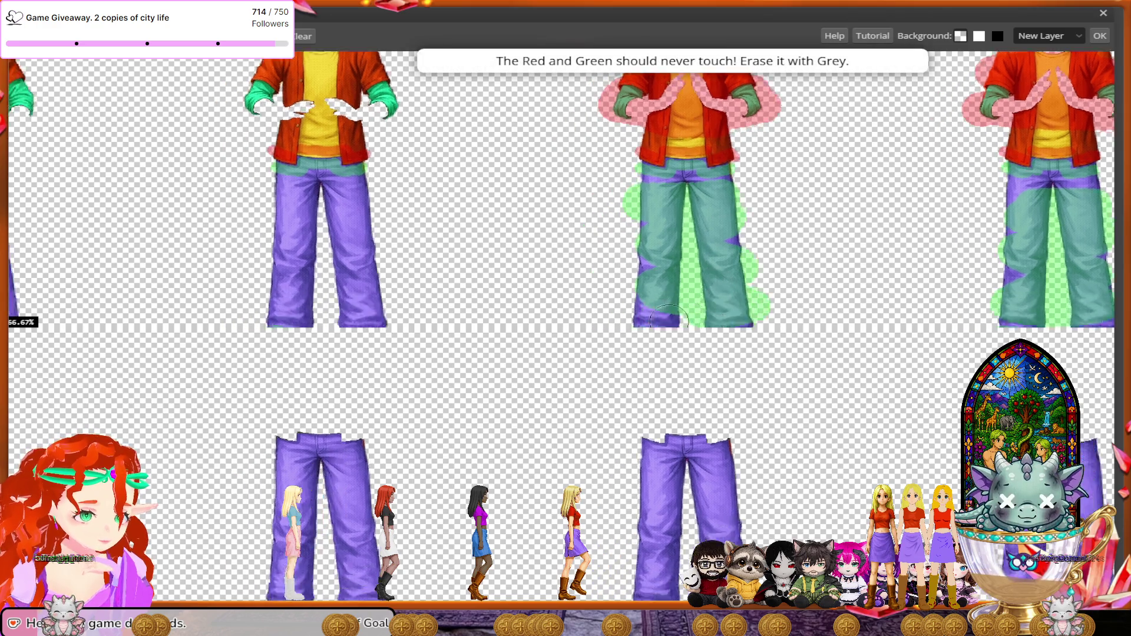
scroll(668, 318, up, 1)
scroll(669, 321, down, 1)
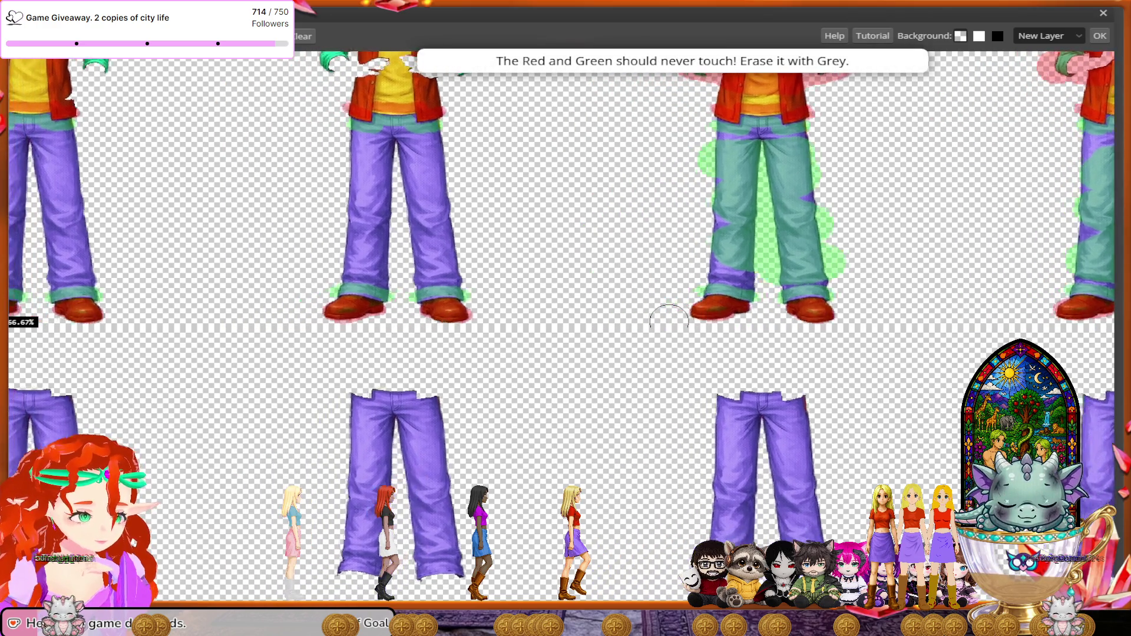
- On the next frame, paint the legs and waist-to-thigh trousers green and the collar, shoulders and shirt red
scroll(670, 321, left, 5)
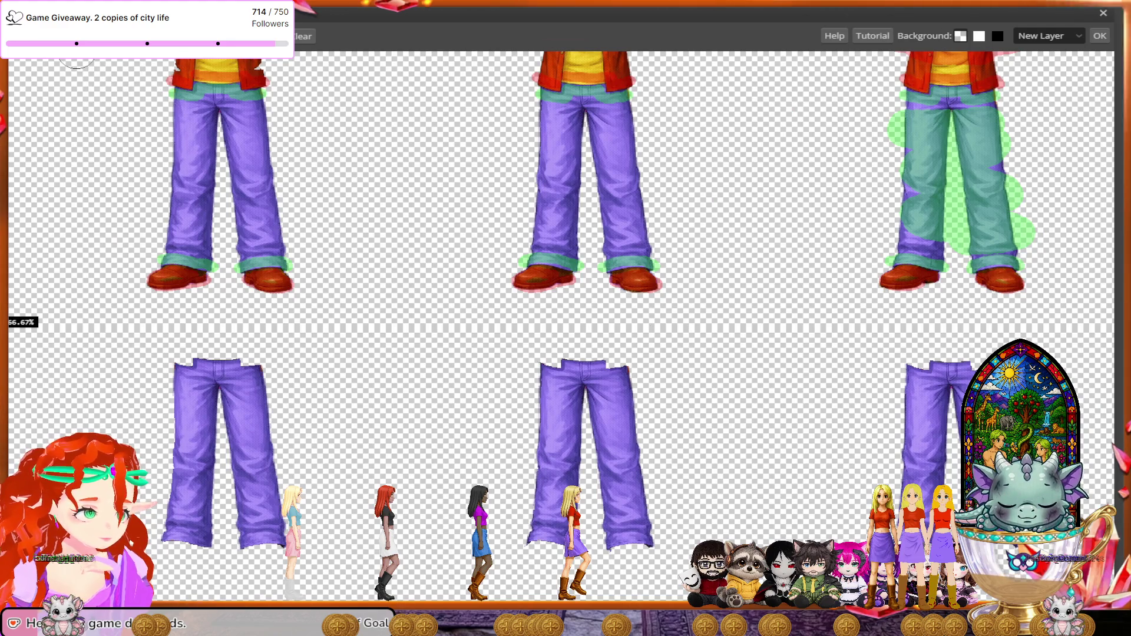
mouse_move(644, 218)
mouse_down()
mouse_move(598, 198)
mouse_move(559, 131)
mouse_move(547, 132)
mouse_up()
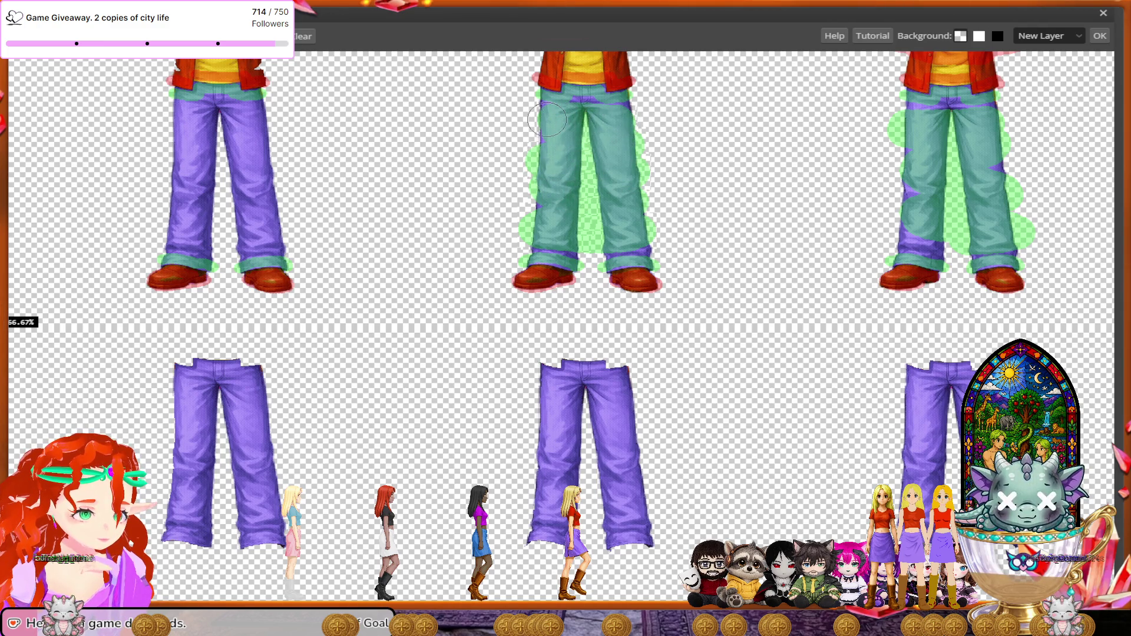
scroll(631, 312, up, 3)
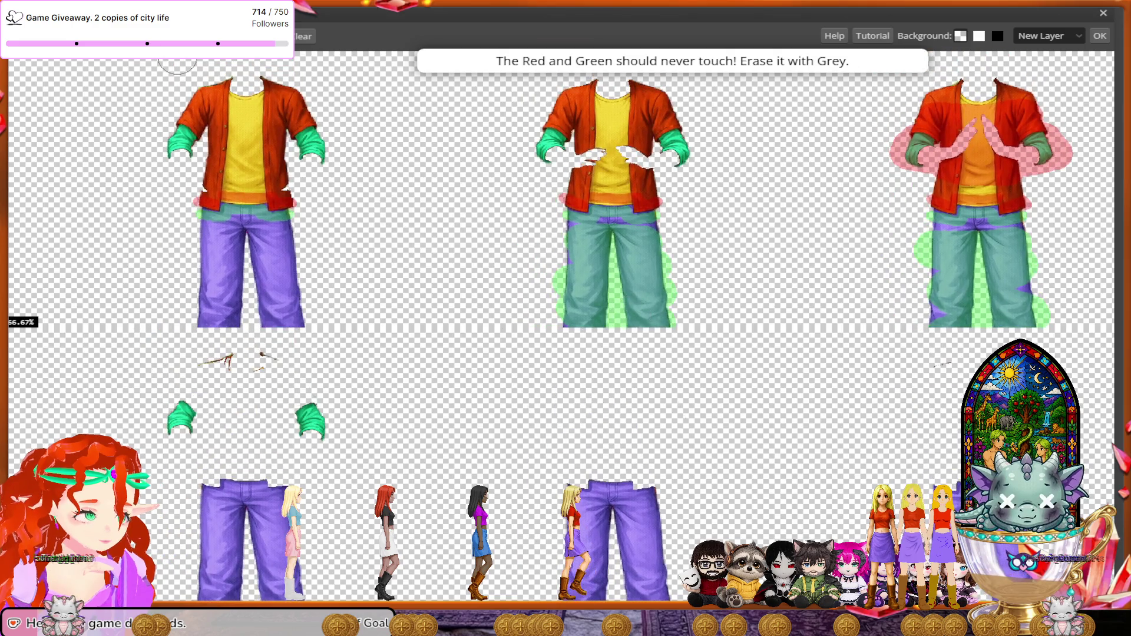
mouse_move(639, 101)
mouse_down()
mouse_move(574, 127)
mouse_move(604, 194)
mouse_up()
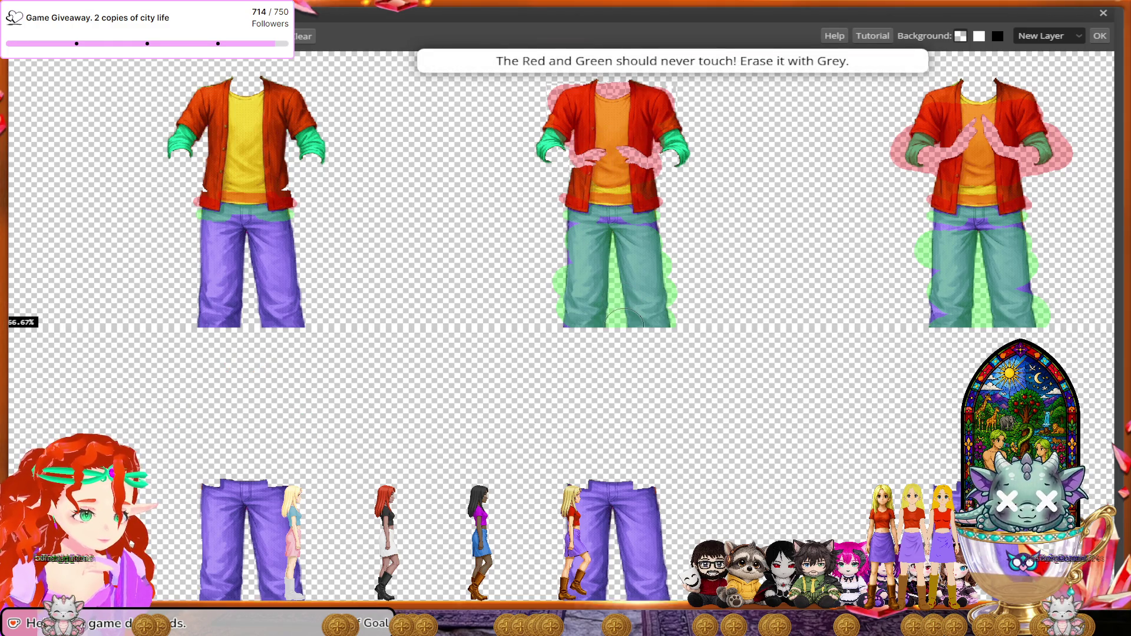
scroll(624, 321, left, 5)
mouse_move(500, 109)
mouse_down()
mouse_move(516, 178)
mouse_move(468, 188)
mouse_up()
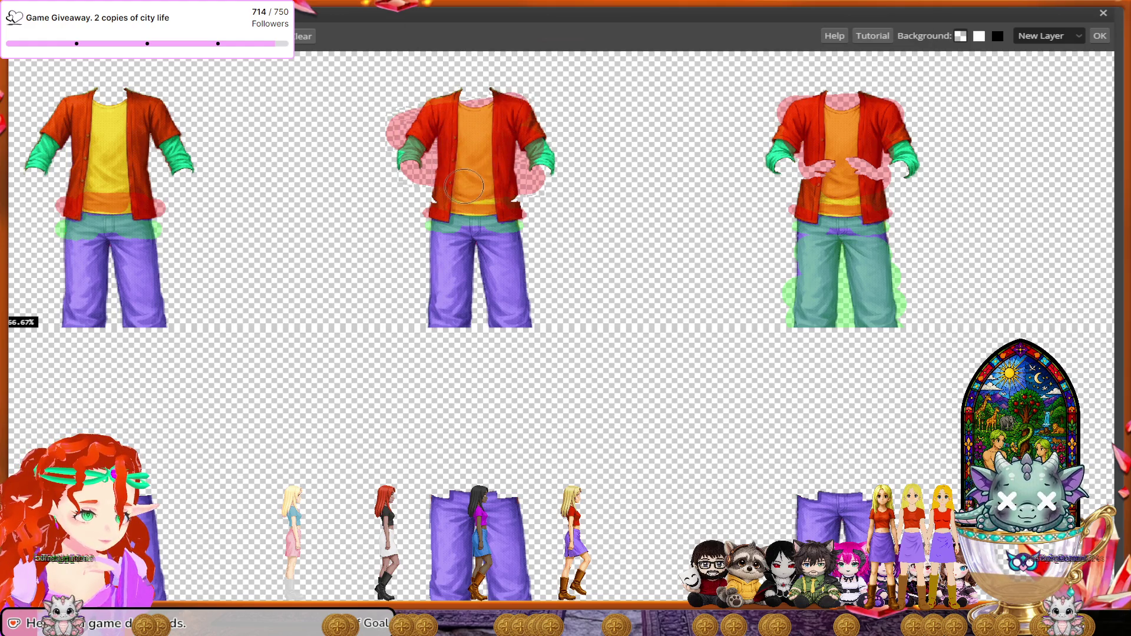
scroll(322, 304, down, 2)
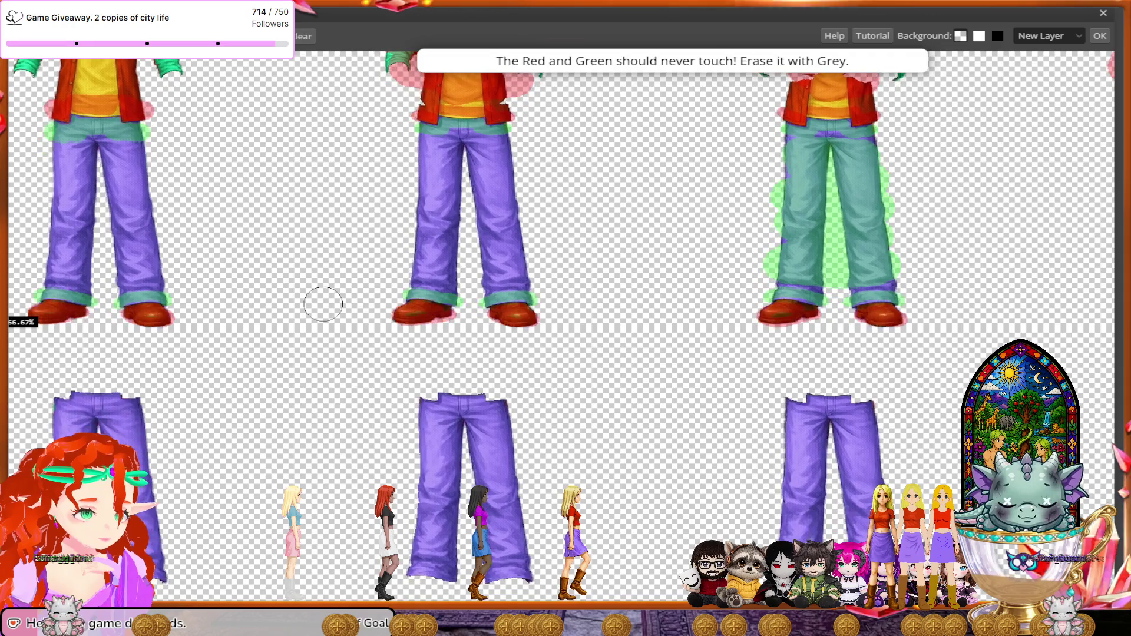
mouse_move(479, 156)
mouse_down()
mouse_move(447, 238)
mouse_move(501, 274)
mouse_move(504, 309)
mouse_up()
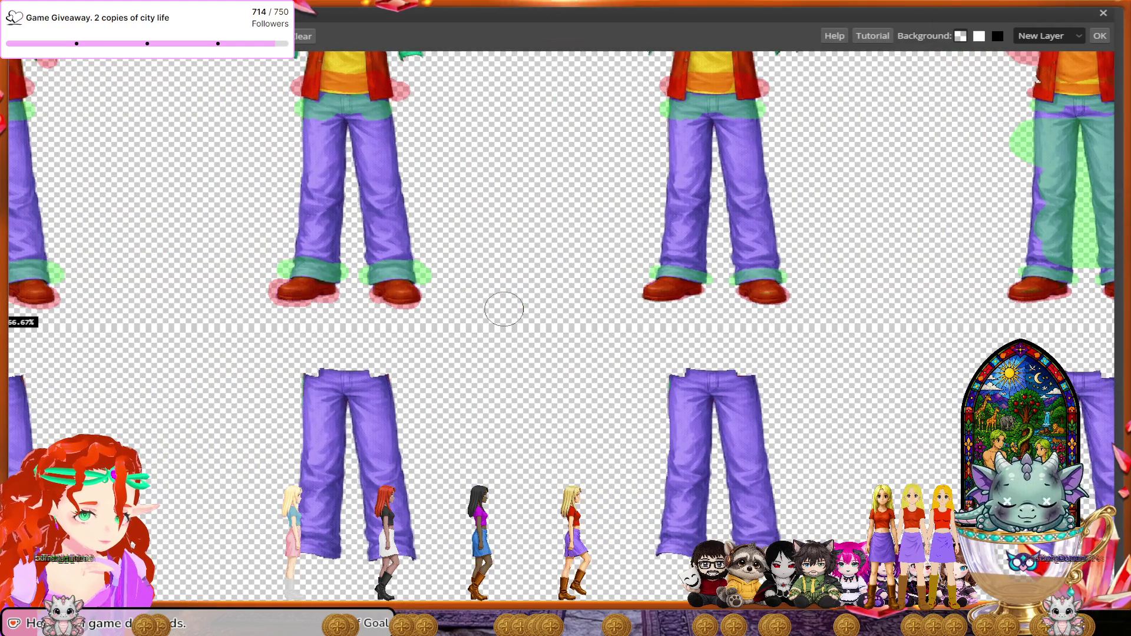
- Paint more pant legs green to keep and the right sleeve and middle hip area red
mouse_move(773, 257)
mouse_down()
mouse_move(669, 248)
mouse_move(763, 224)
mouse_move(689, 217)
mouse_move(766, 194)
mouse_move(671, 183)
mouse_move(754, 156)
mouse_move(698, 156)
mouse_move(751, 127)
mouse_move(677, 127)
mouse_up()
mouse_move(412, 141)
mouse_down()
mouse_move(301, 133)
mouse_move(401, 150)
mouse_move(308, 169)
mouse_move(394, 179)
mouse_move(307, 200)
mouse_move(400, 209)
mouse_move(309, 221)
mouse_move(403, 229)
mouse_move(285, 259)
mouse_move(403, 247)
mouse_up()
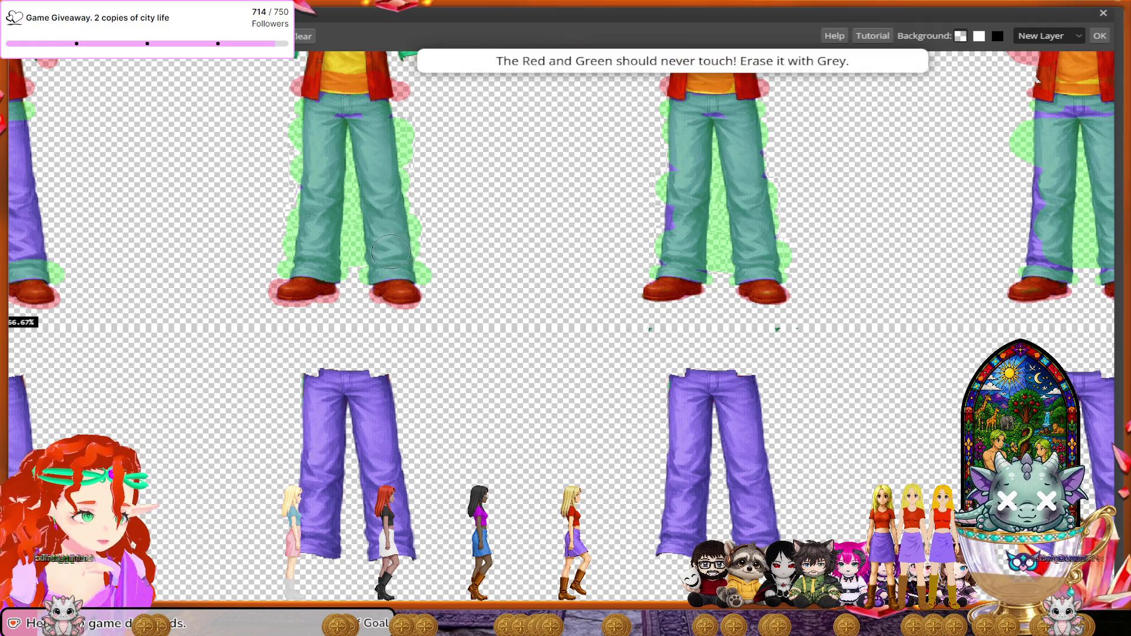
scroll(418, 321, up, 3)
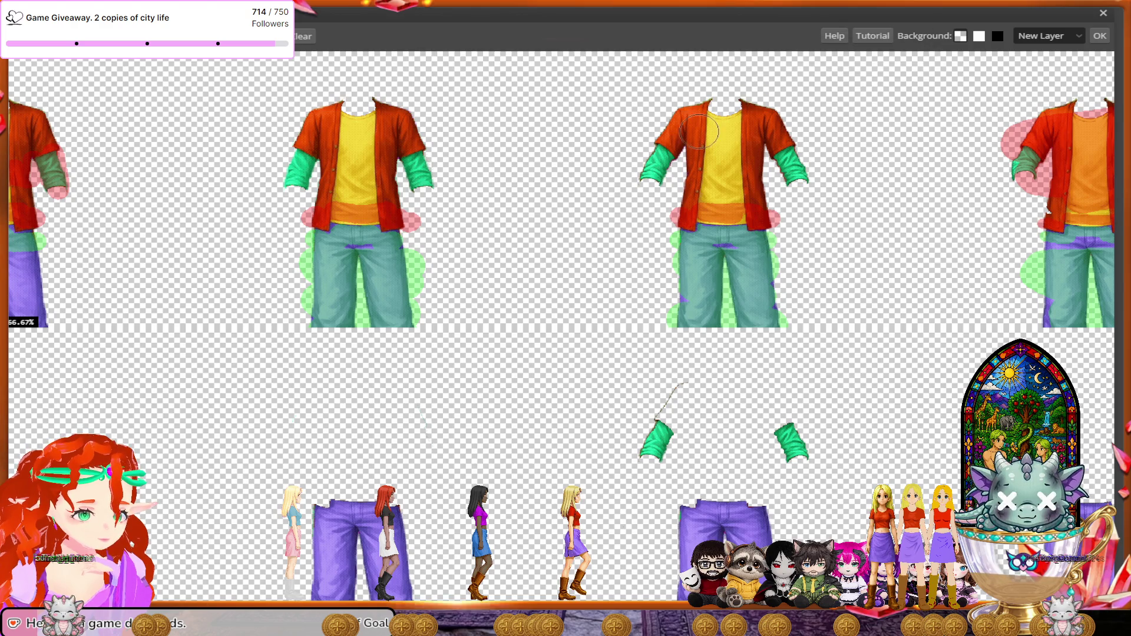
mouse_move(813, 177)
mouse_down()
mouse_move(750, 187)
mouse_move(713, 154)
mouse_move(700, 115)
mouse_move(698, 127)
mouse_up()
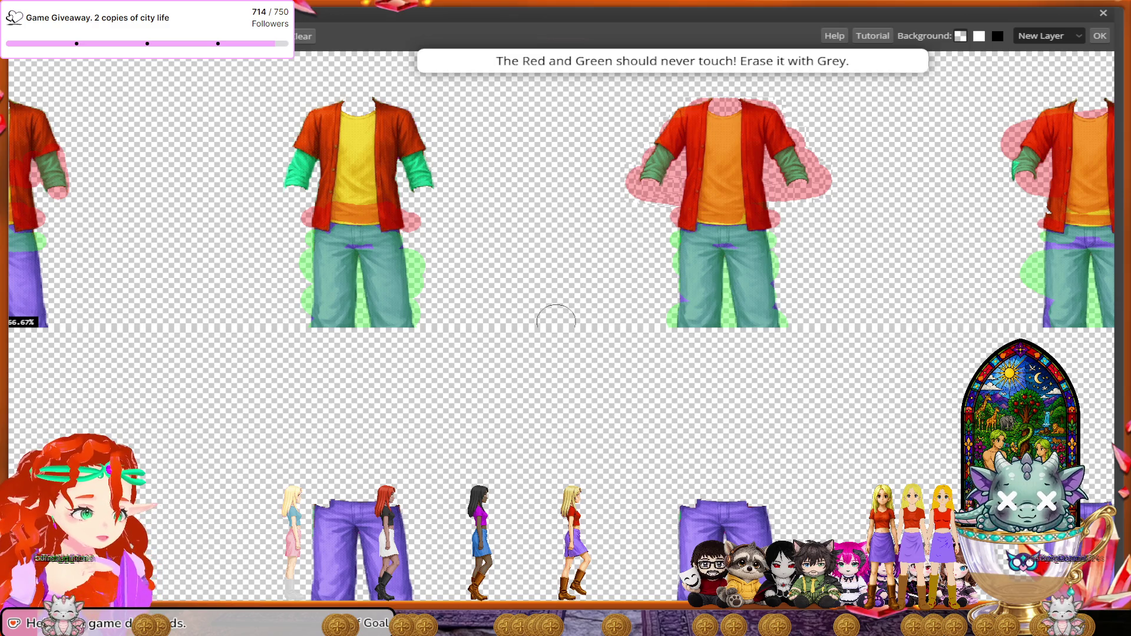
scroll(556, 318, left, 5)
mouse_move(612, 212)
mouse_down()
mouse_move(598, 136)
mouse_move(530, 118)
mouse_up()
- Paint the middle figure's yellow shirt red and the lower left pant legs green
scroll(519, 312, left, 2)
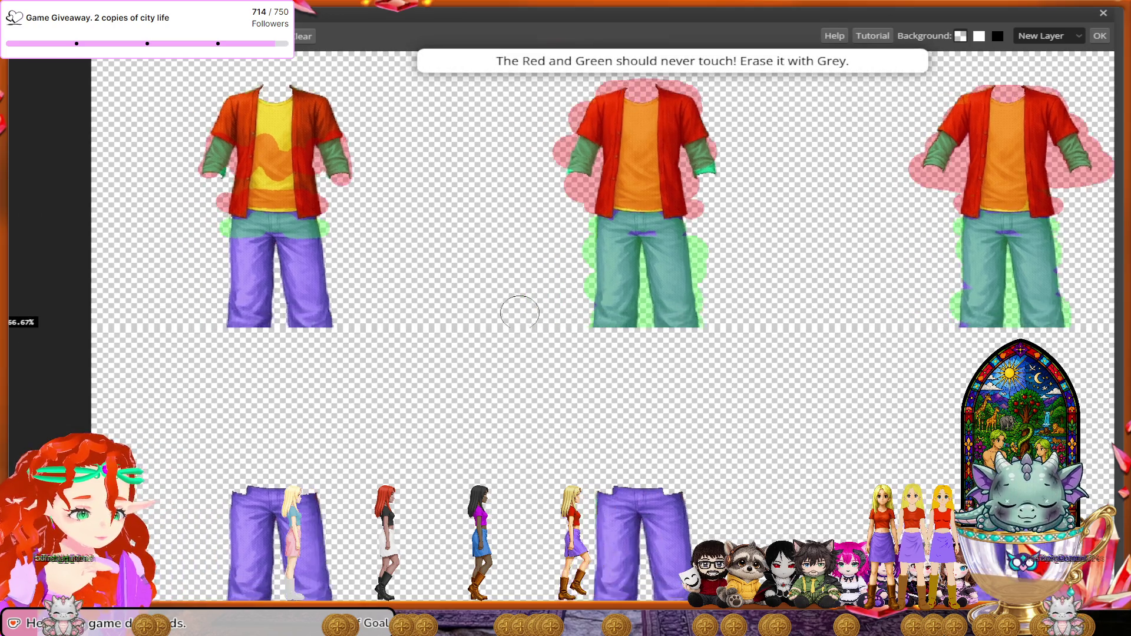
scroll(520, 312, left, 3)
scroll(520, 312, left, 1)
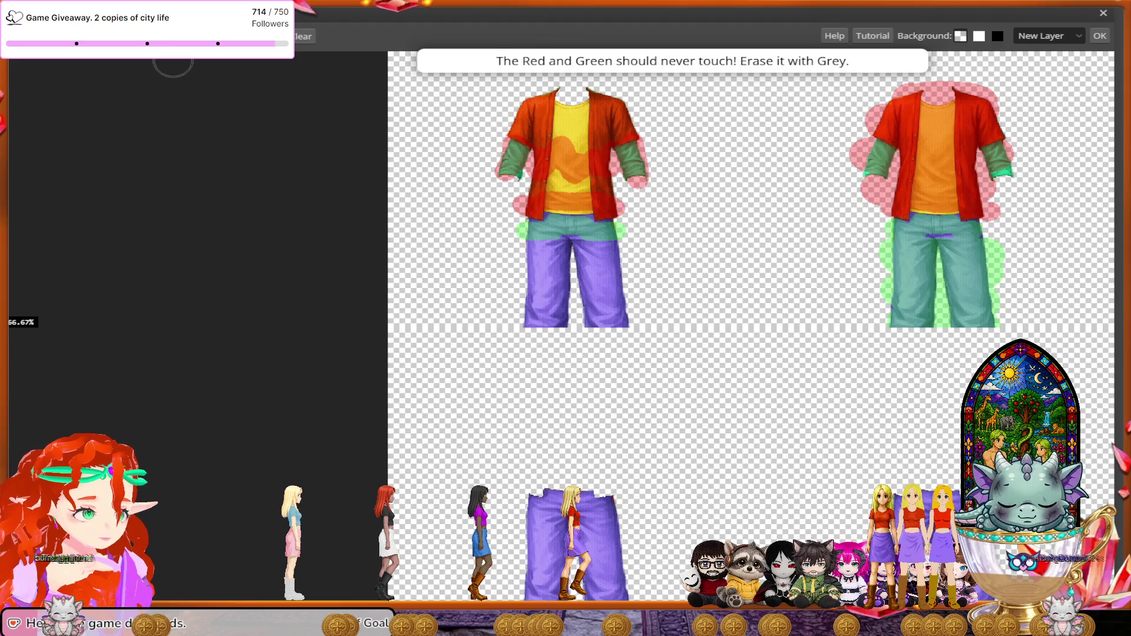
drag(592, 179, 553, 109)
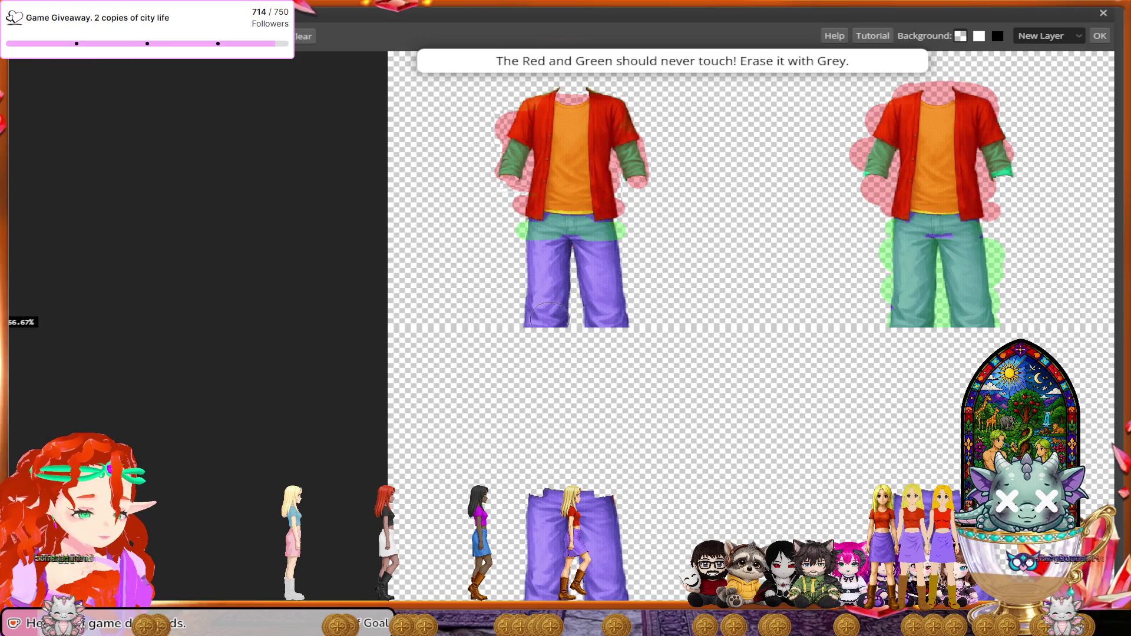
scroll(549, 318, down, 1)
scroll(549, 318, down, 2)
mouse_move(613, 273)
mouse_down()
mouse_move(592, 216)
mouse_move(521, 194)
mouse_move(591, 156)
mouse_move(525, 153)
mouse_up()
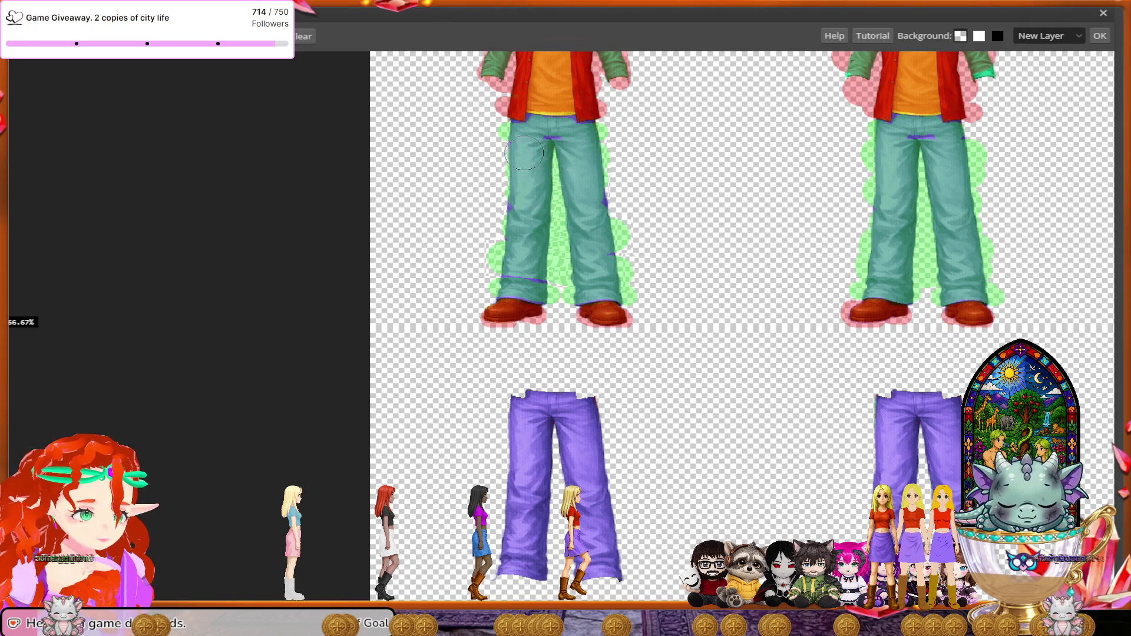
scroll(709, 321, down, 1)
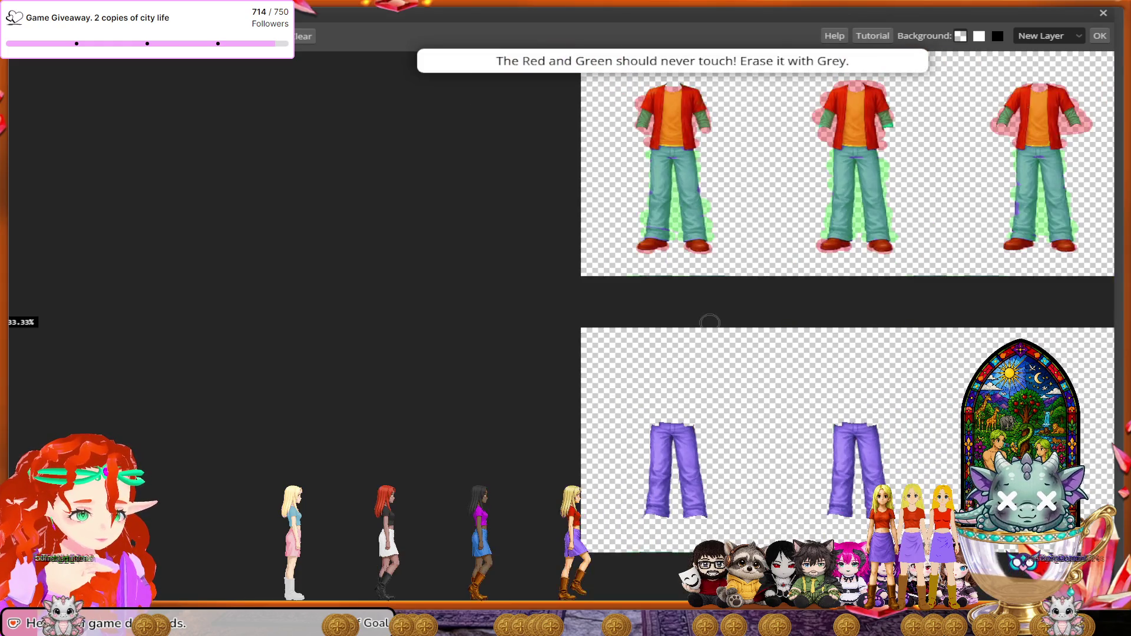
scroll(710, 321, down, 1)
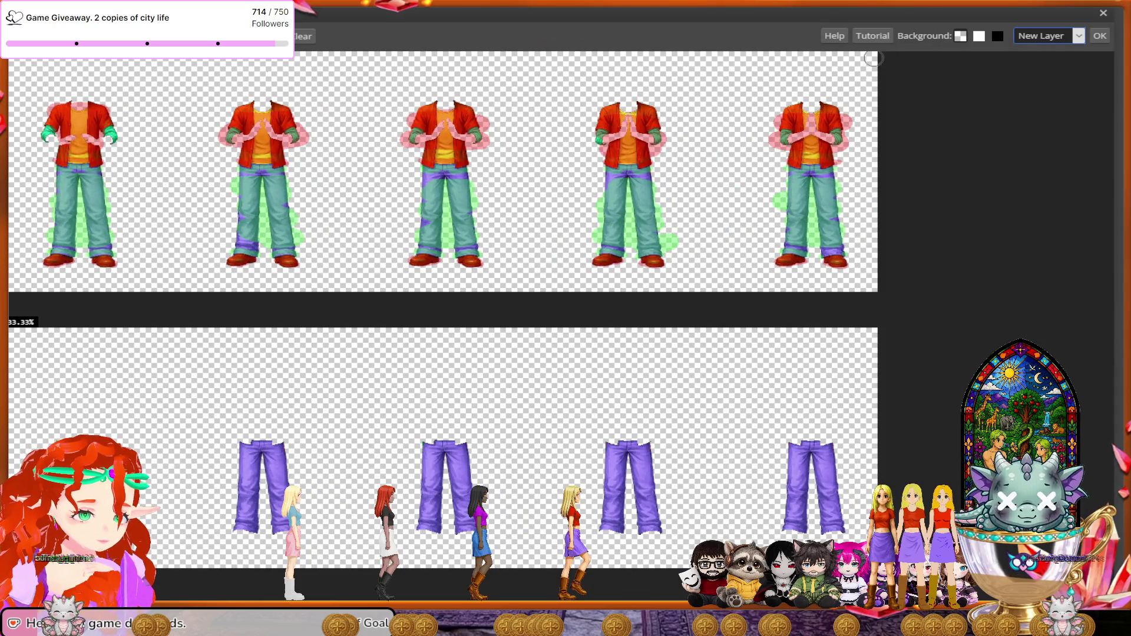
- Set the Magic Cut output to Selection and apply it
click(1048, 36)
click(1045, 59)
click(1099, 35)
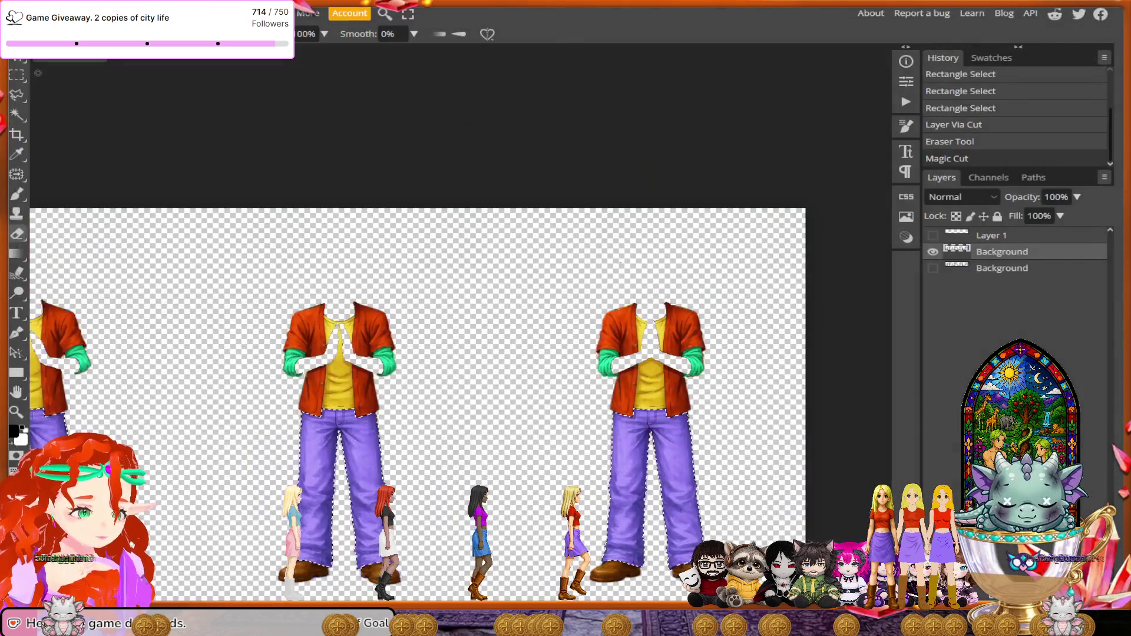
right_click(676, 517)
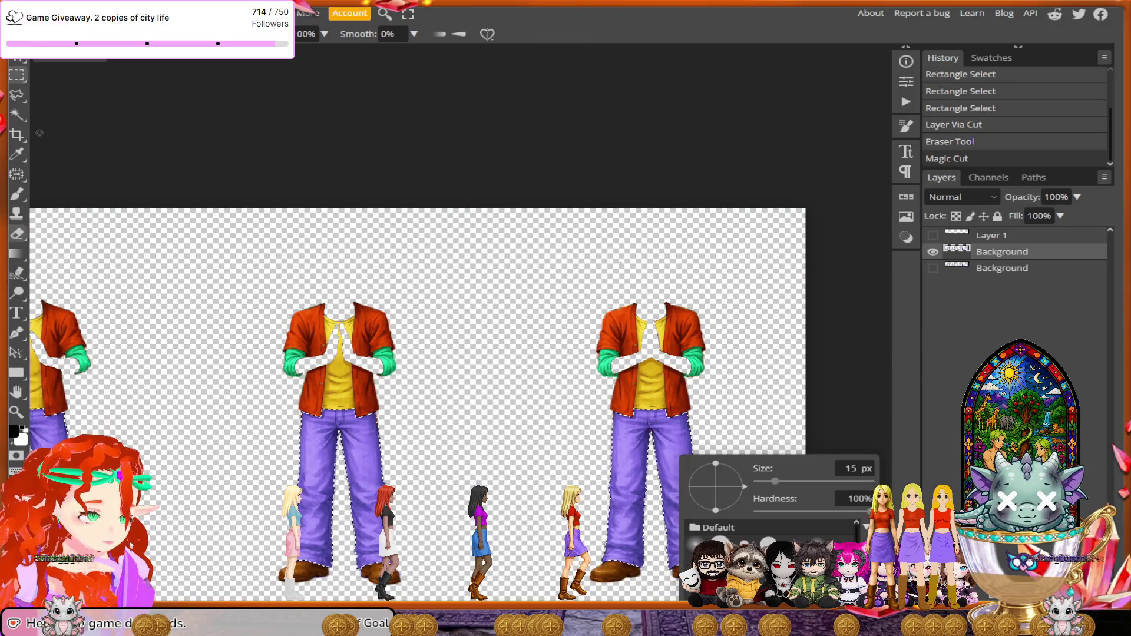
- Cut the selected pants onto a new Layer 2 with Layer Via Cut and hide that layer
key(m)
right_click(683, 500)
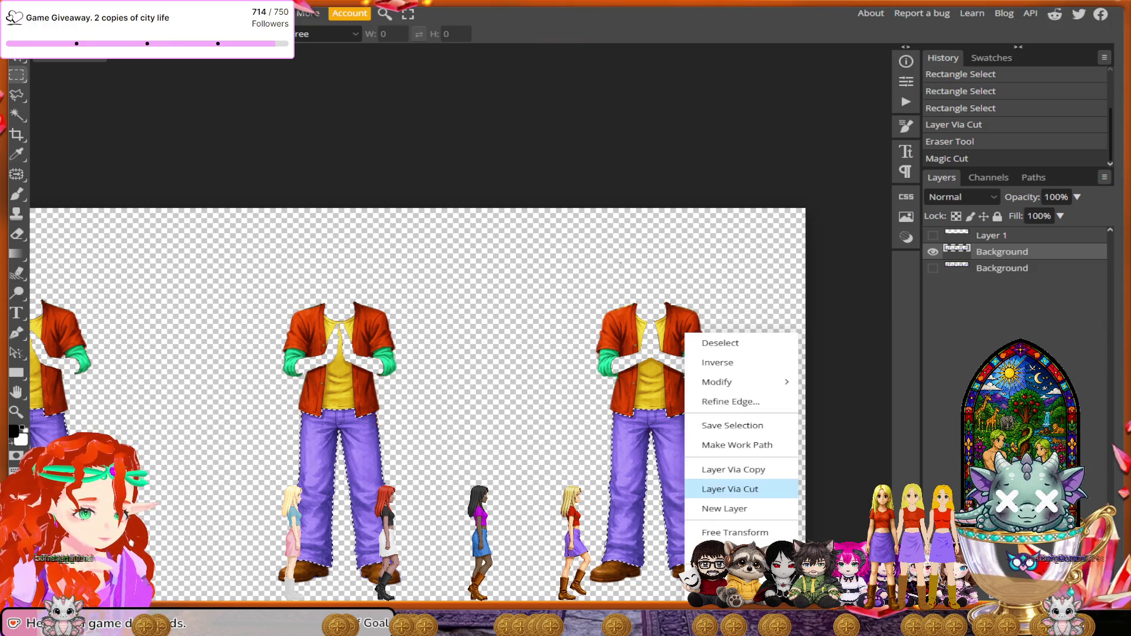
click(730, 489)
click(932, 252)
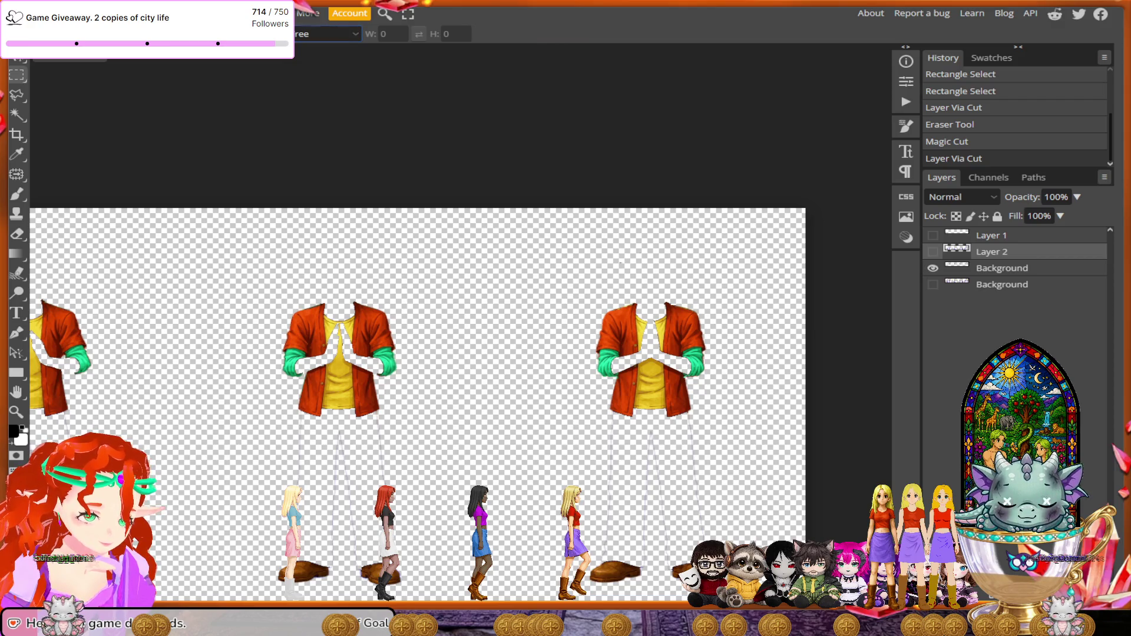
click(1001, 268)
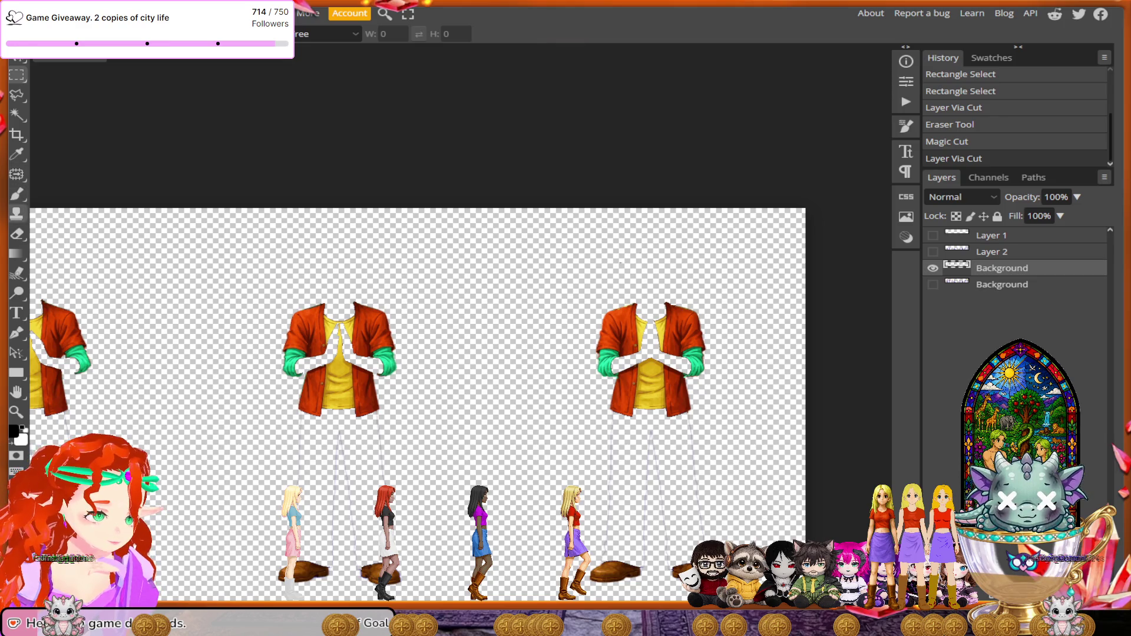
- With the Eraser, wipe stray leftover marks near the right shoe and the lower leg outline
click(16, 234)
scroll(654, 494, up, 1)
scroll(654, 494, down, 2)
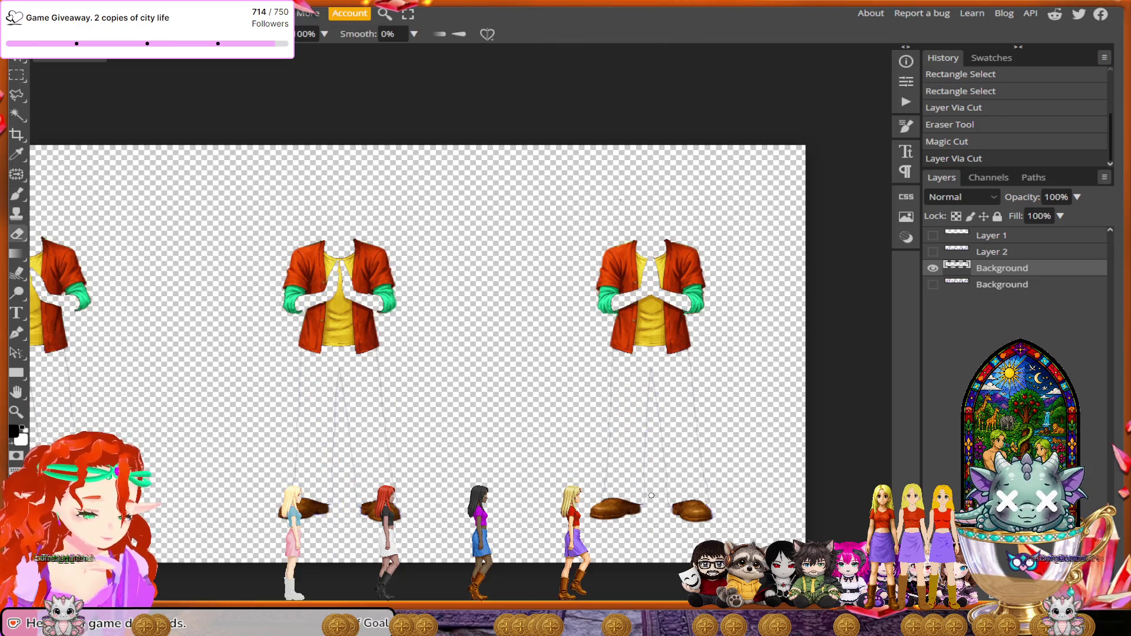
scroll(662, 484, up, 2)
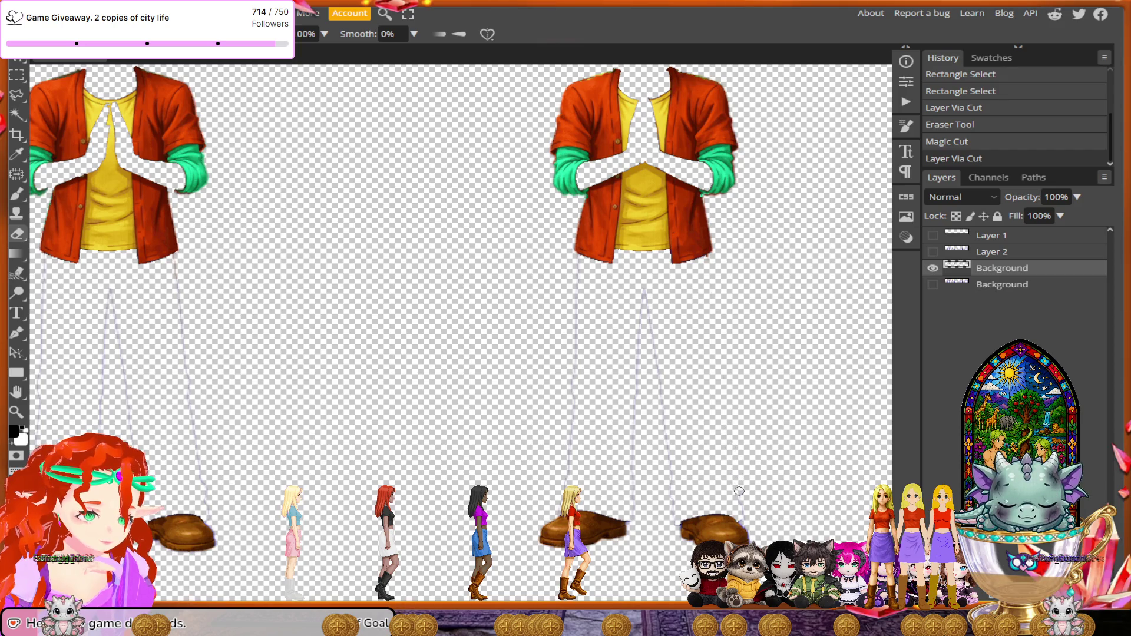
drag(747, 521, 743, 503)
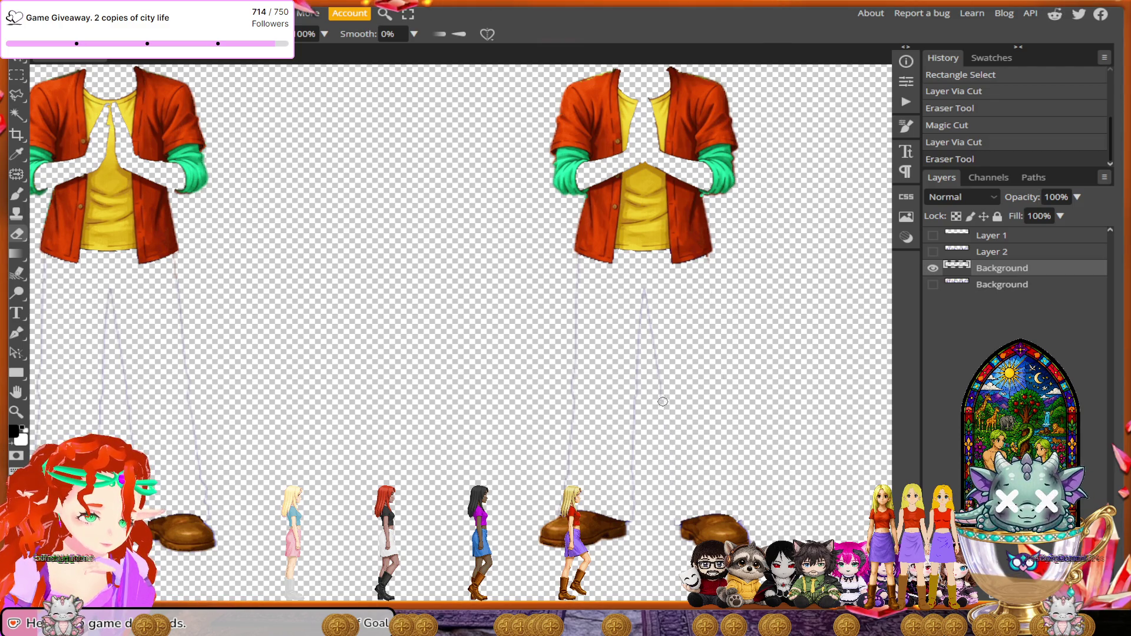
click(643, 285)
click(44, 33)
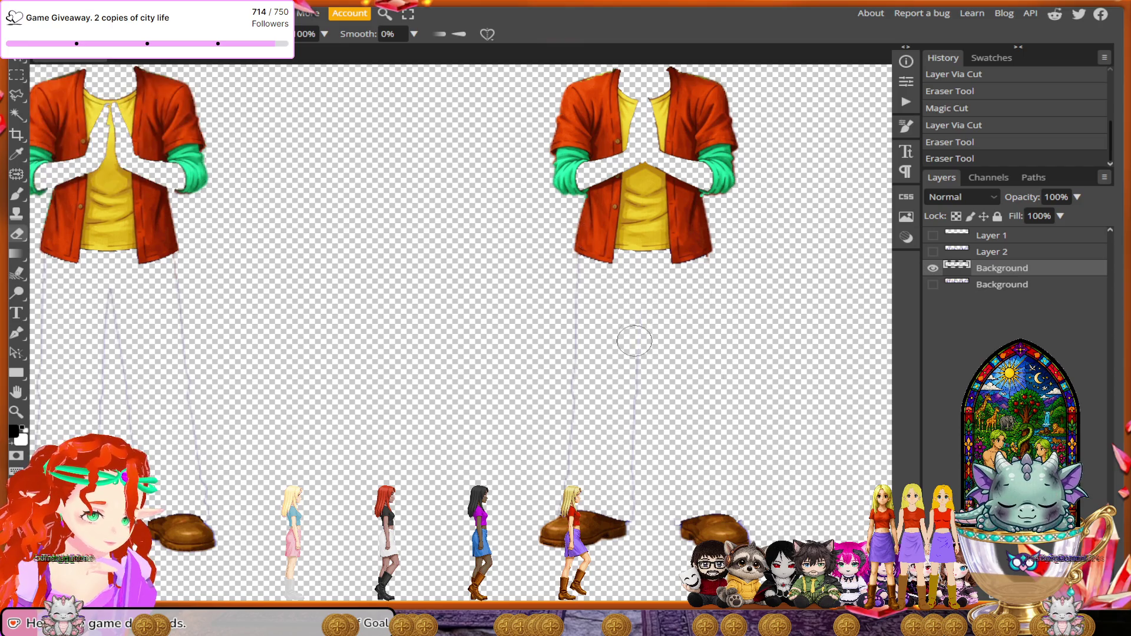
drag(635, 508, 572, 276)
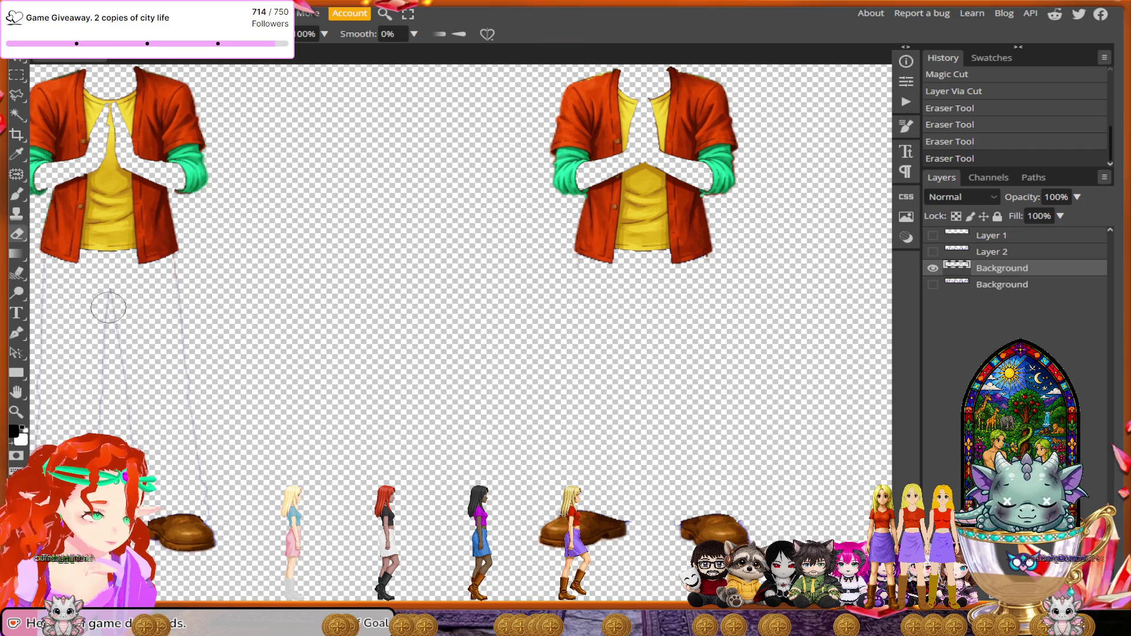
- Erase the faint leg lines between the shirt and shoes, redoing one stroke after an undo
drag(237, 414, 618, 380)
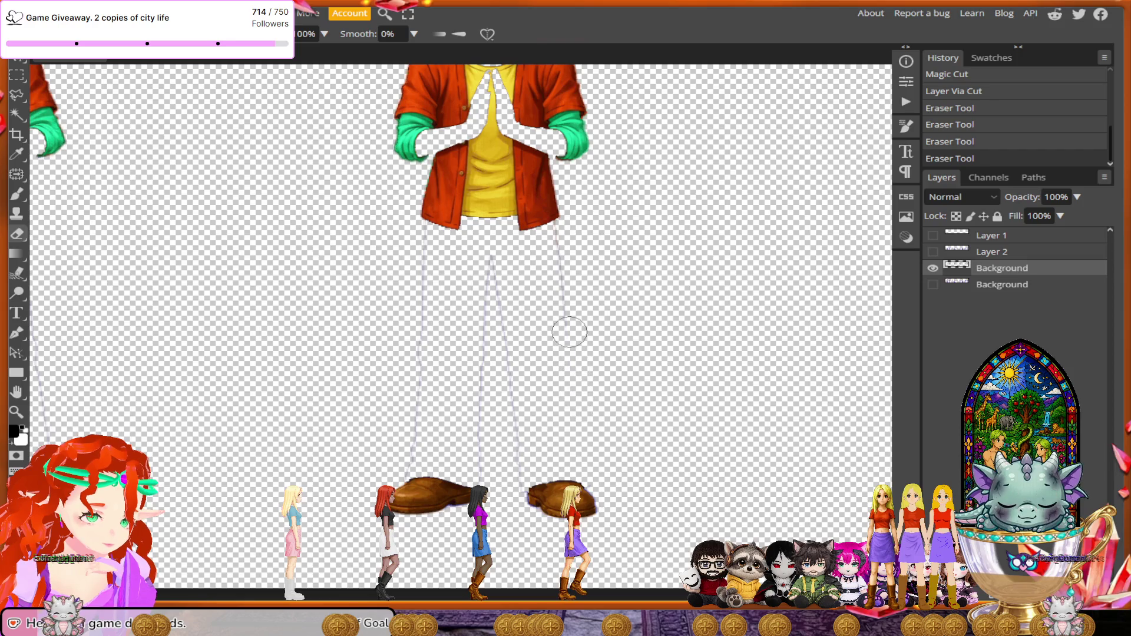
click(561, 242)
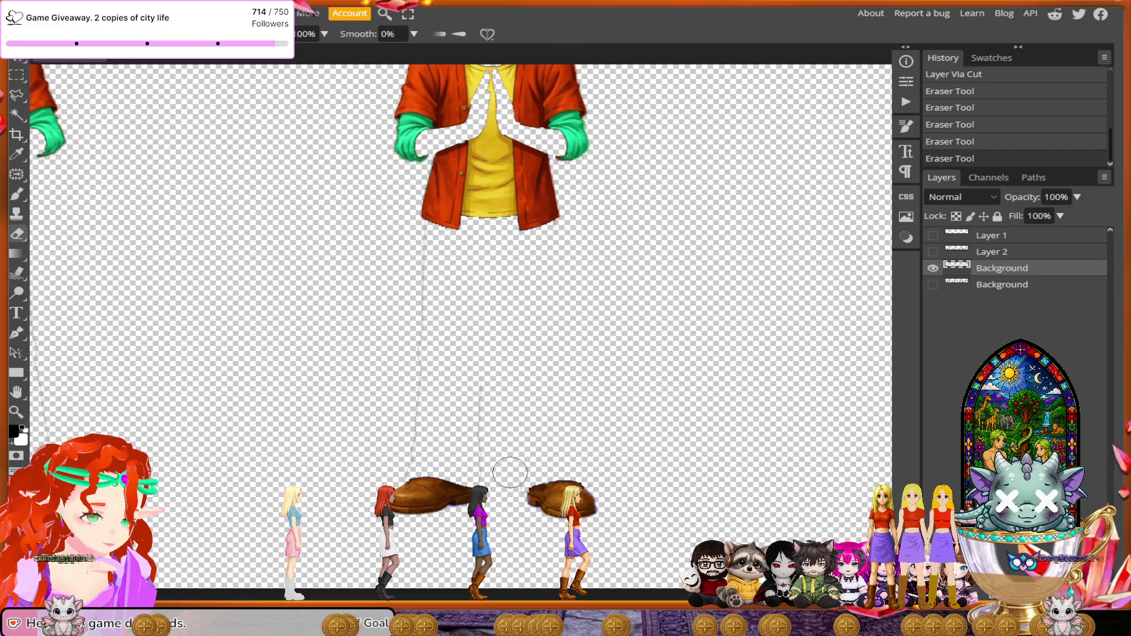
drag(487, 449, 483, 374)
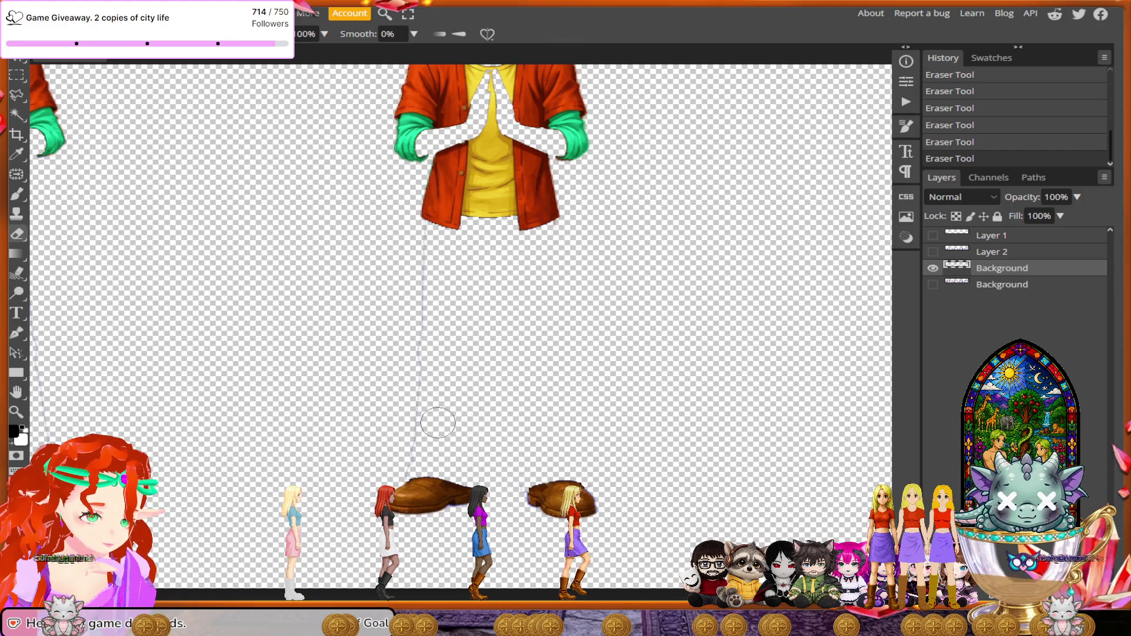
drag(413, 463, 428, 231)
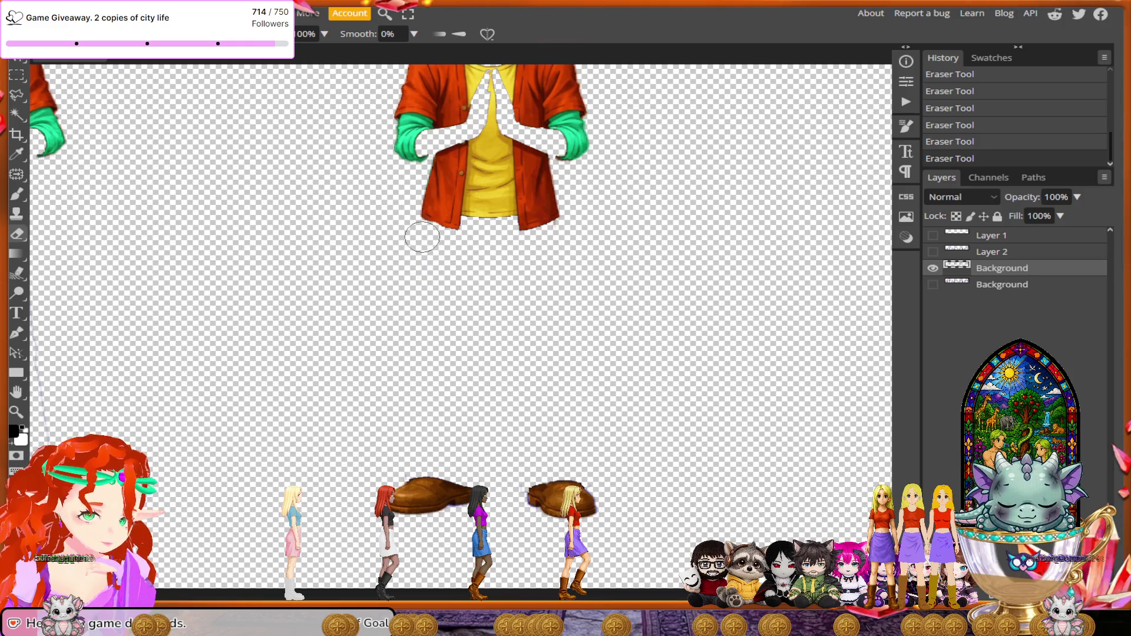
key(ctrl+z)
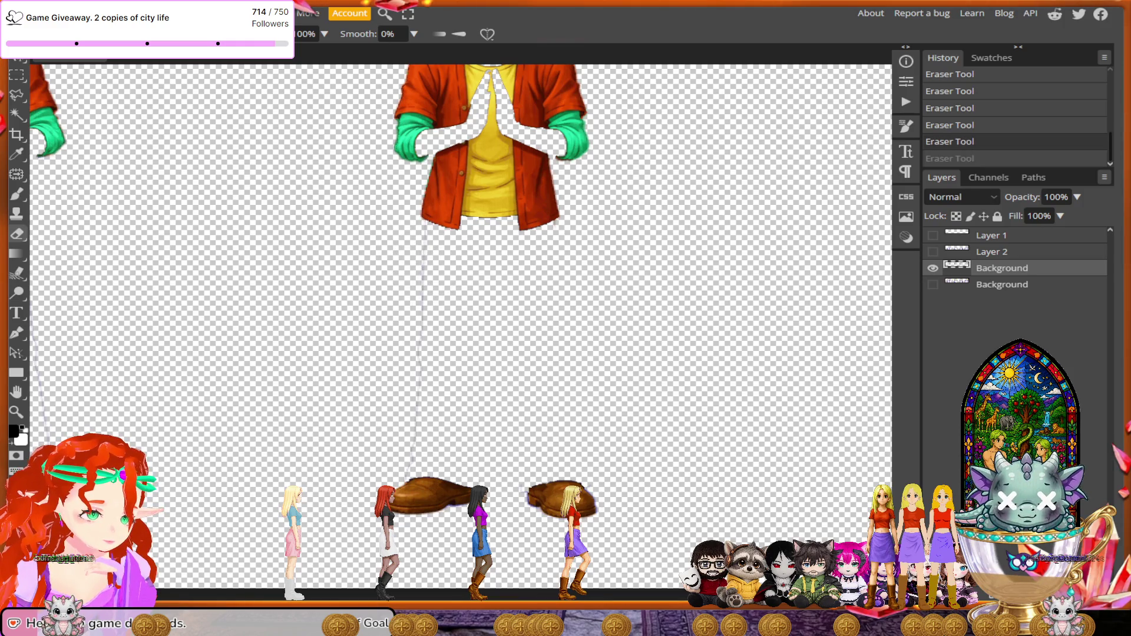
drag(422, 238, 405, 457)
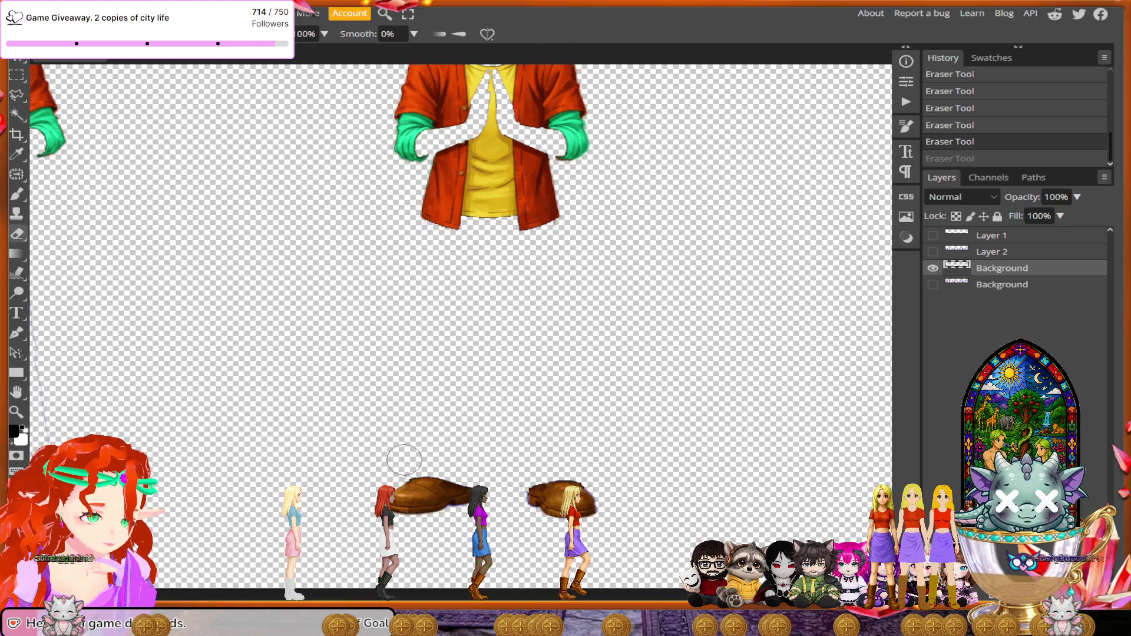
scroll(371, 461, left, 5)
- Erase the faint right, inner and lower leg outlines under the jacket in one frame
scroll(457, 270, left, 5)
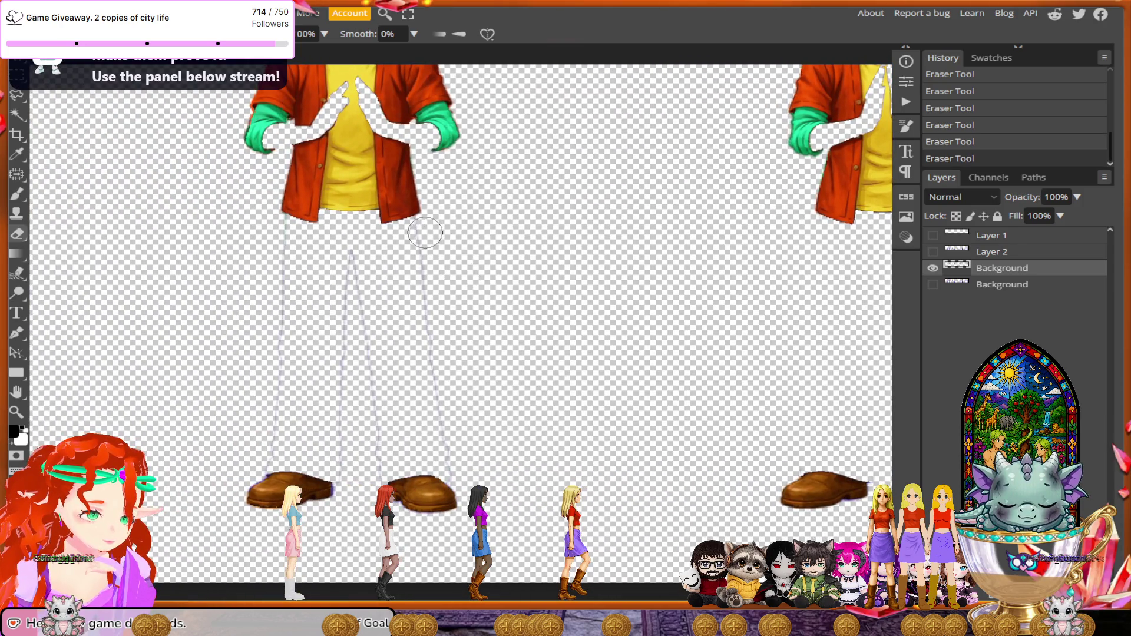
mouse_move(422, 243)
mouse_down()
mouse_move(440, 453)
mouse_move(354, 259)
mouse_up()
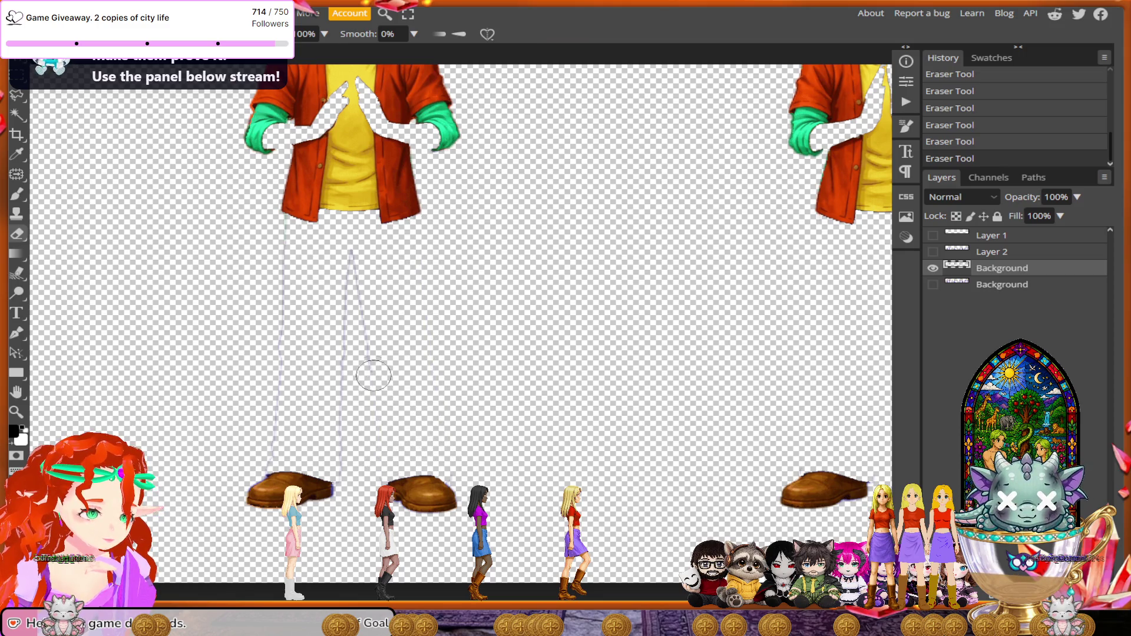
drag(336, 379, 339, 448)
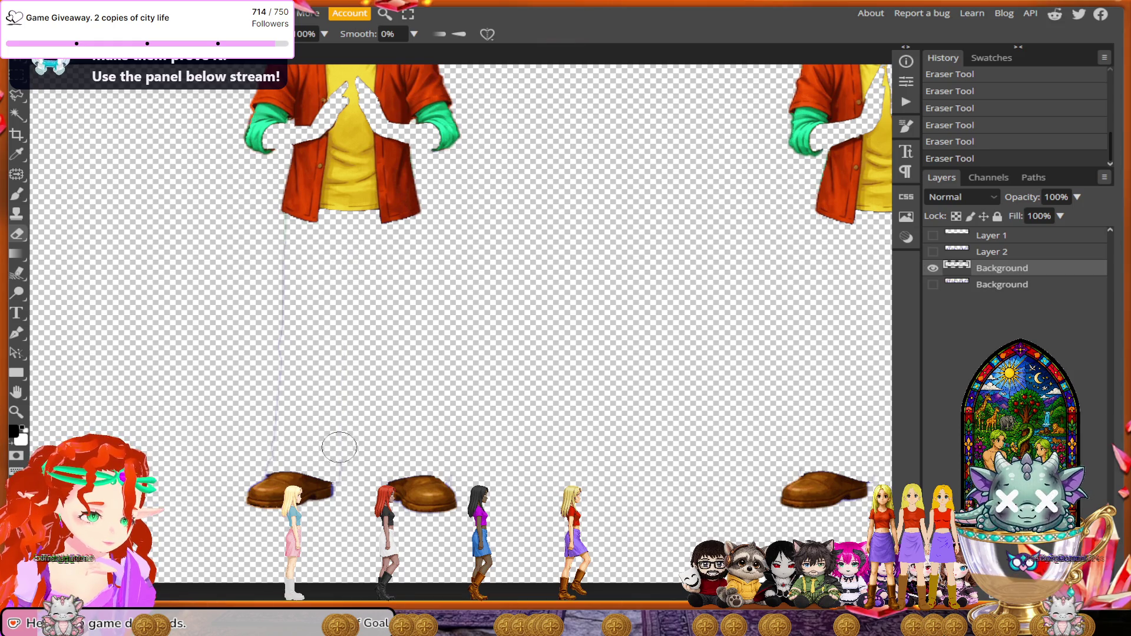
drag(277, 417, 277, 221)
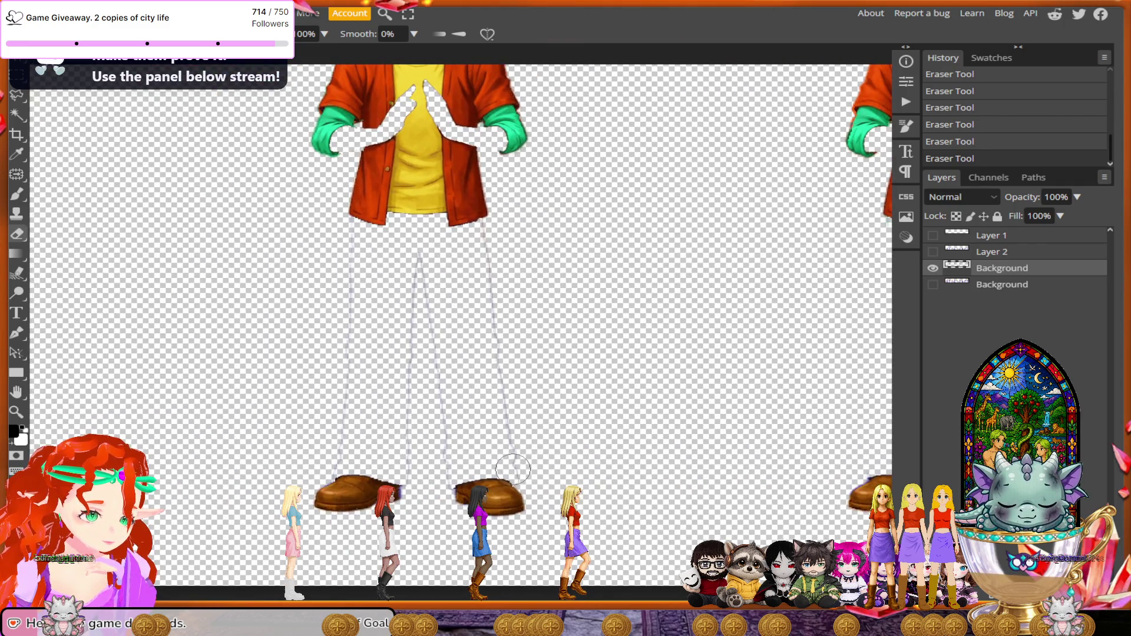
mouse_move(520, 464)
mouse_down()
mouse_move(475, 295)
mouse_move(481, 248)
mouse_up()
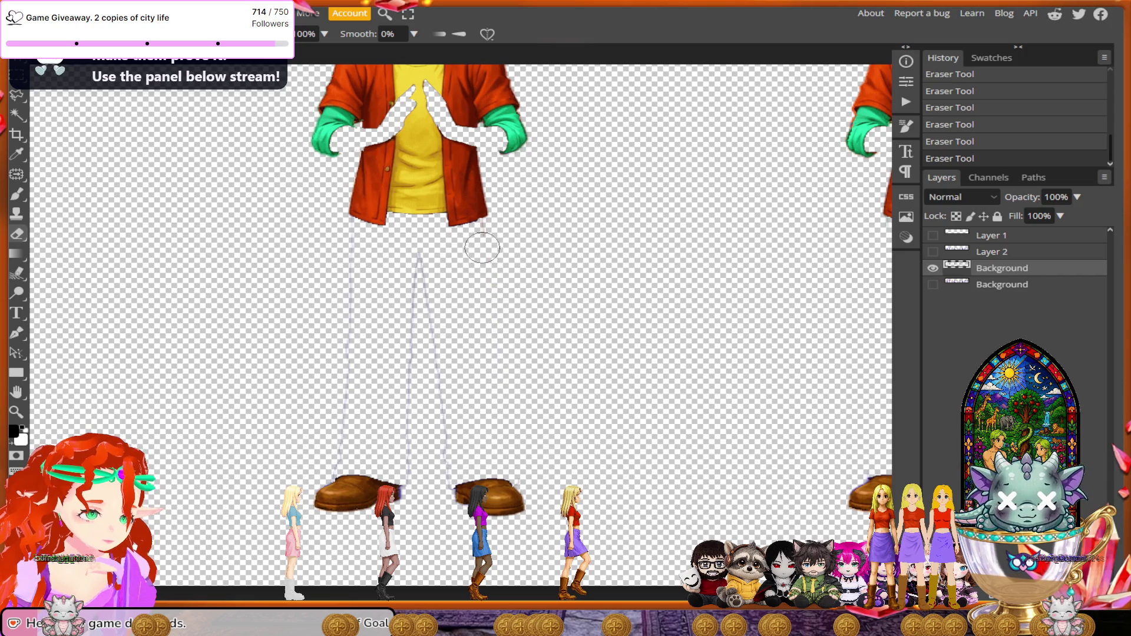
drag(404, 252, 427, 400)
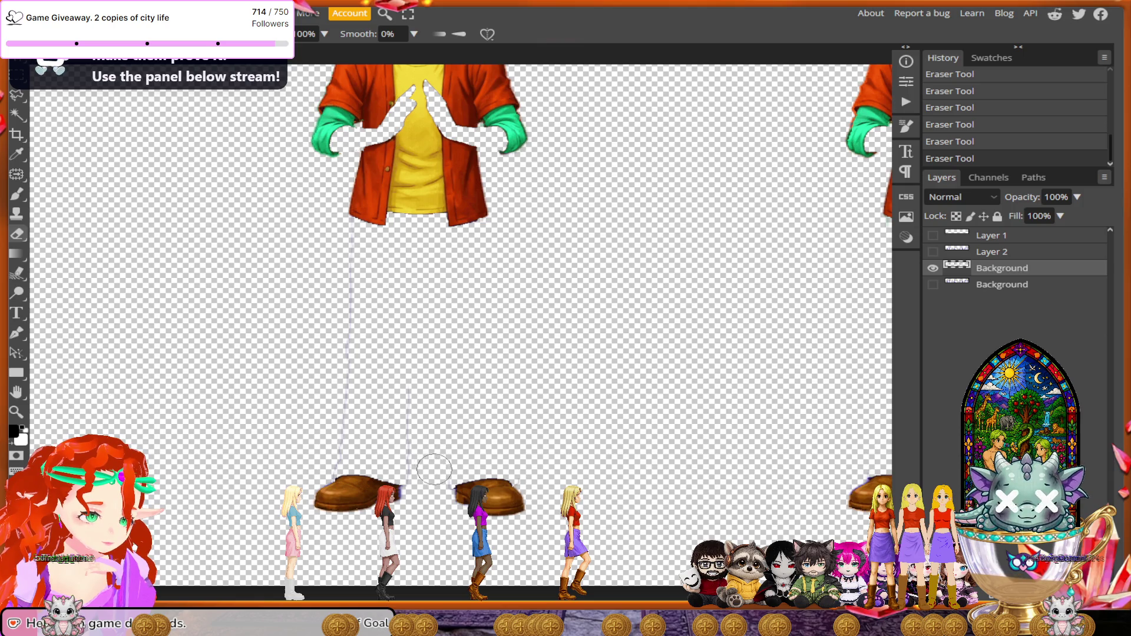
drag(412, 464, 399, 384)
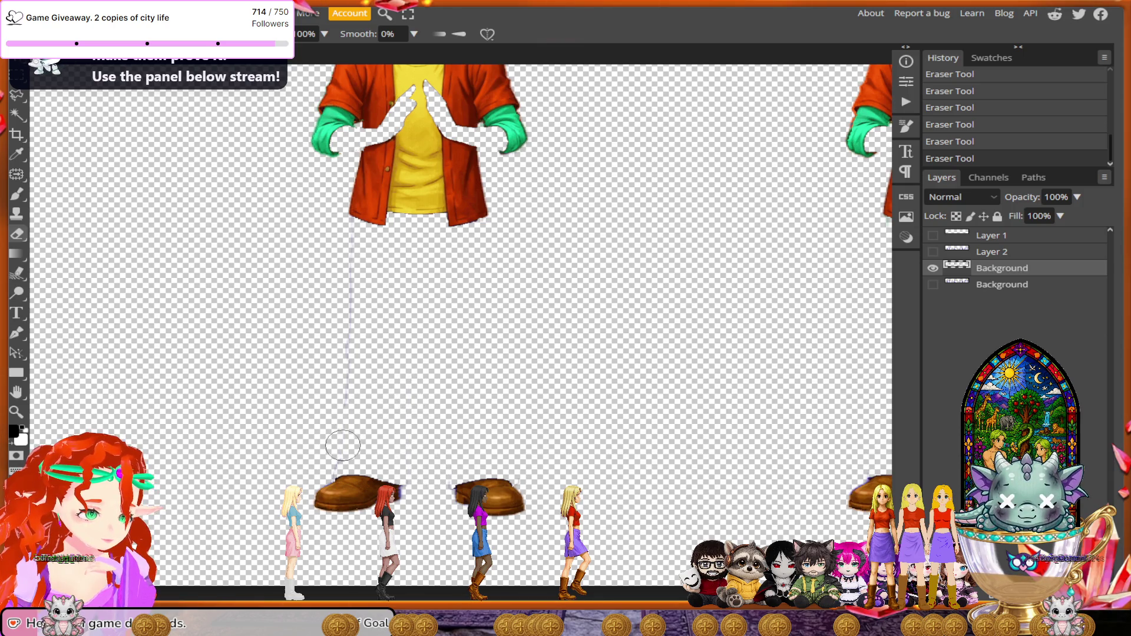
drag(341, 436, 349, 278)
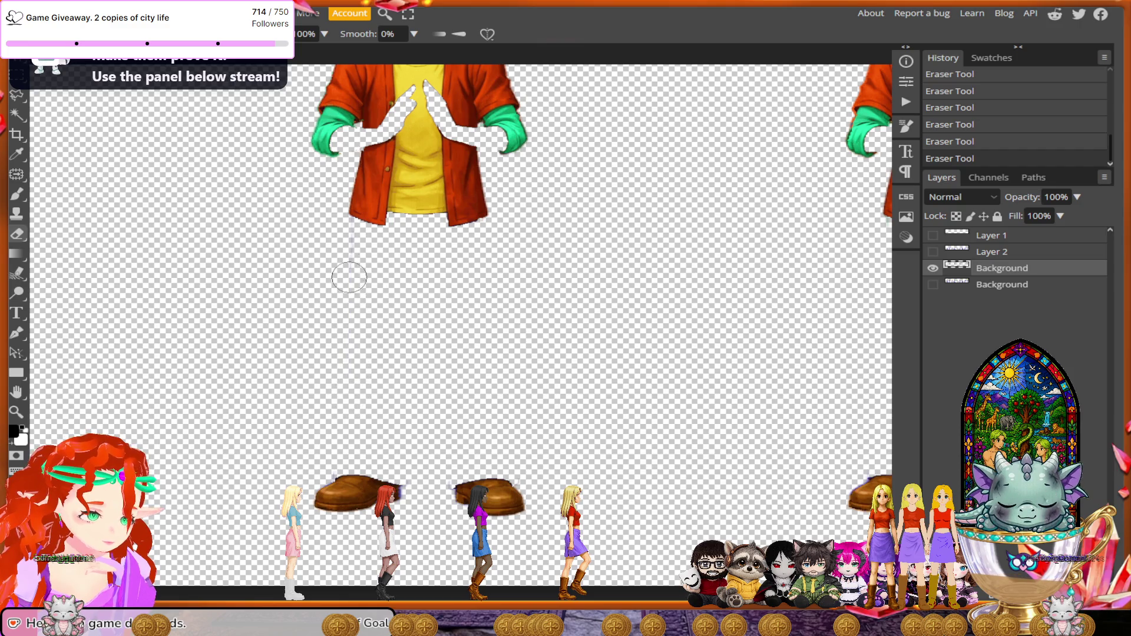
- Erase the right, inner and lower leg outline lines in the neighbouring frame
scroll(295, 446, left, 3)
scroll(383, 459, left, 3)
scroll(471, 464, left, 3)
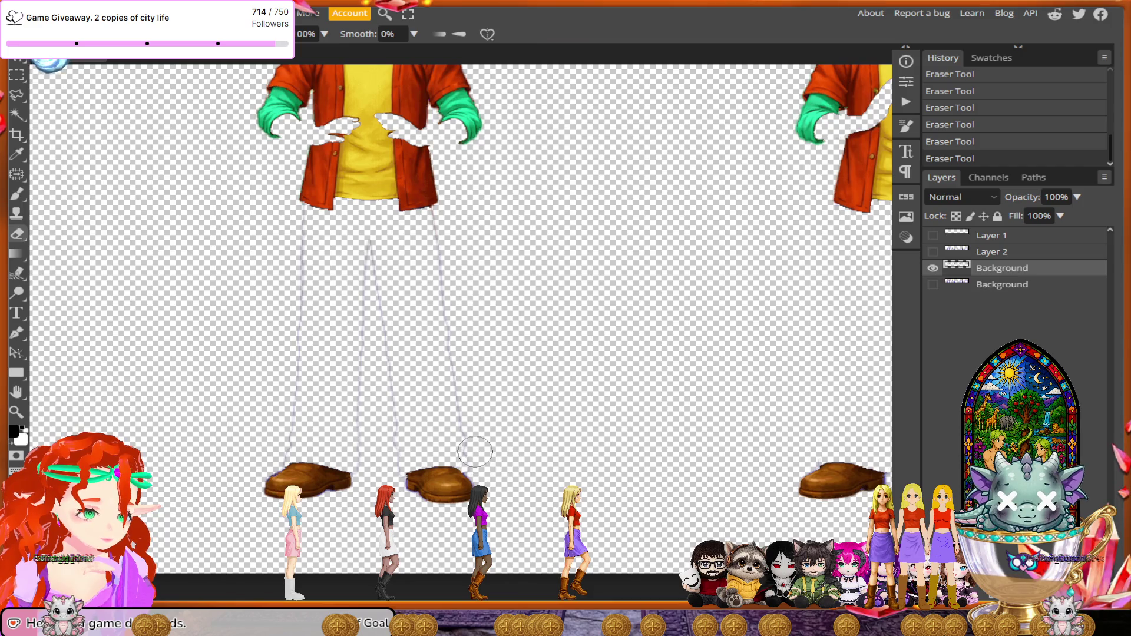
mouse_move(469, 449)
mouse_down()
mouse_move(450, 391)
mouse_move(431, 235)
mouse_up()
mouse_move(371, 260)
mouse_down()
mouse_move(384, 436)
mouse_move(364, 359)
mouse_up()
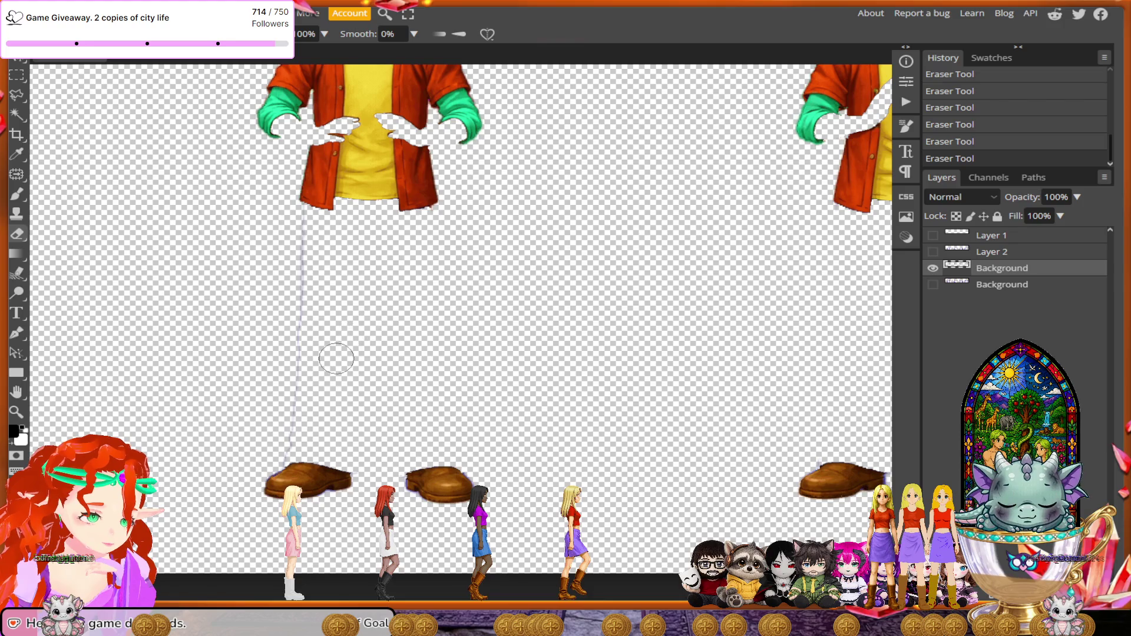
mouse_move(287, 443)
mouse_down()
mouse_move(304, 369)
mouse_move(303, 235)
mouse_up()
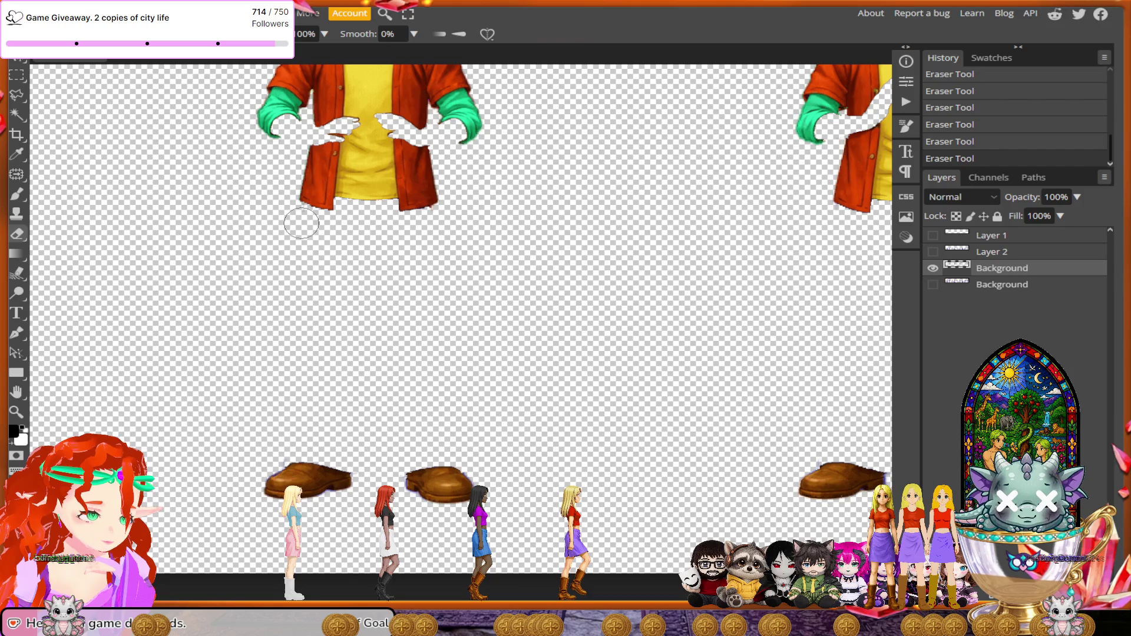
scroll(237, 409, left, 2)
scroll(237, 408, down, 1)
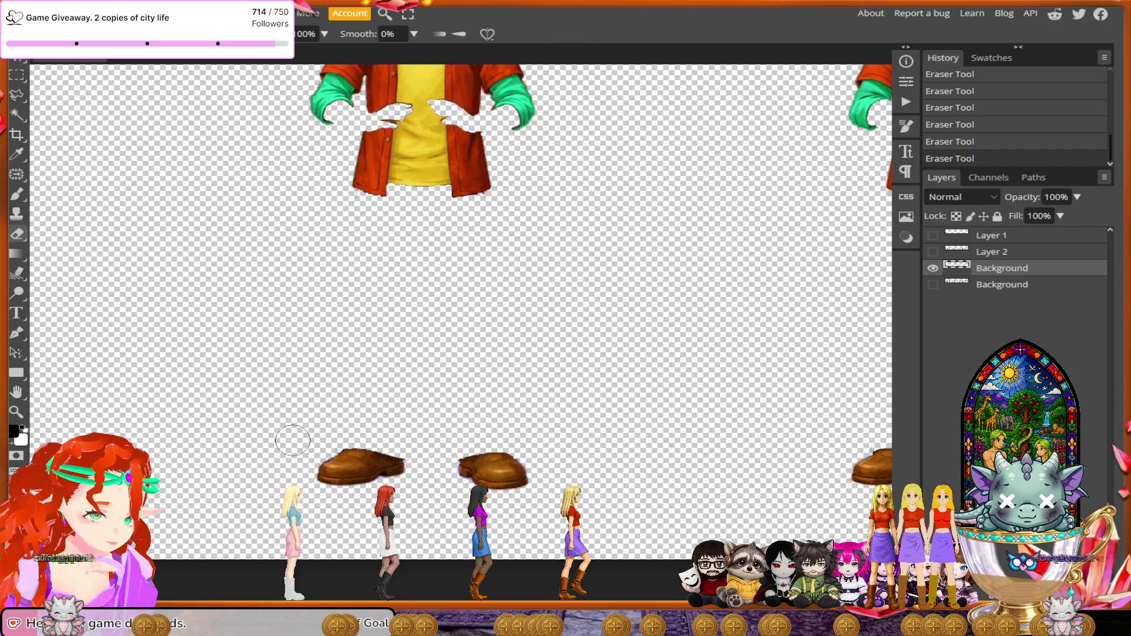
- Erase the faint right leg line and the line under the jacket in the next frame
scroll(298, 438, right, 2)
scroll(383, 445, right, 2)
scroll(494, 451, right, 2)
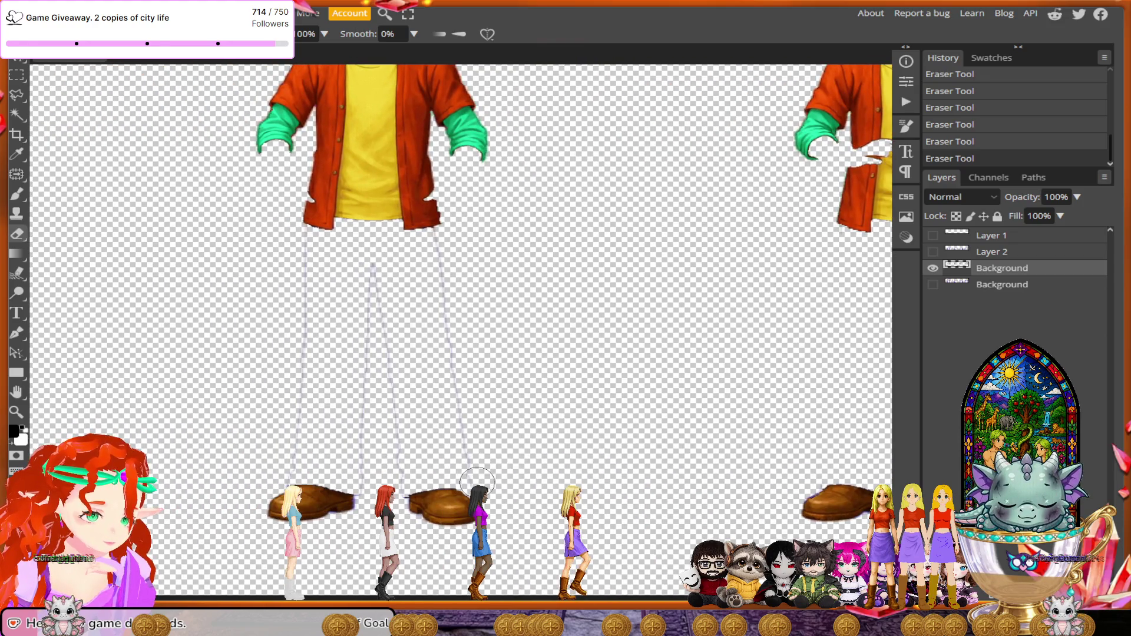
mouse_move(469, 461)
mouse_down()
mouse_move(444, 391)
mouse_move(436, 259)
mouse_move(377, 301)
mouse_move(394, 480)
mouse_move(366, 422)
mouse_move(369, 312)
mouse_up()
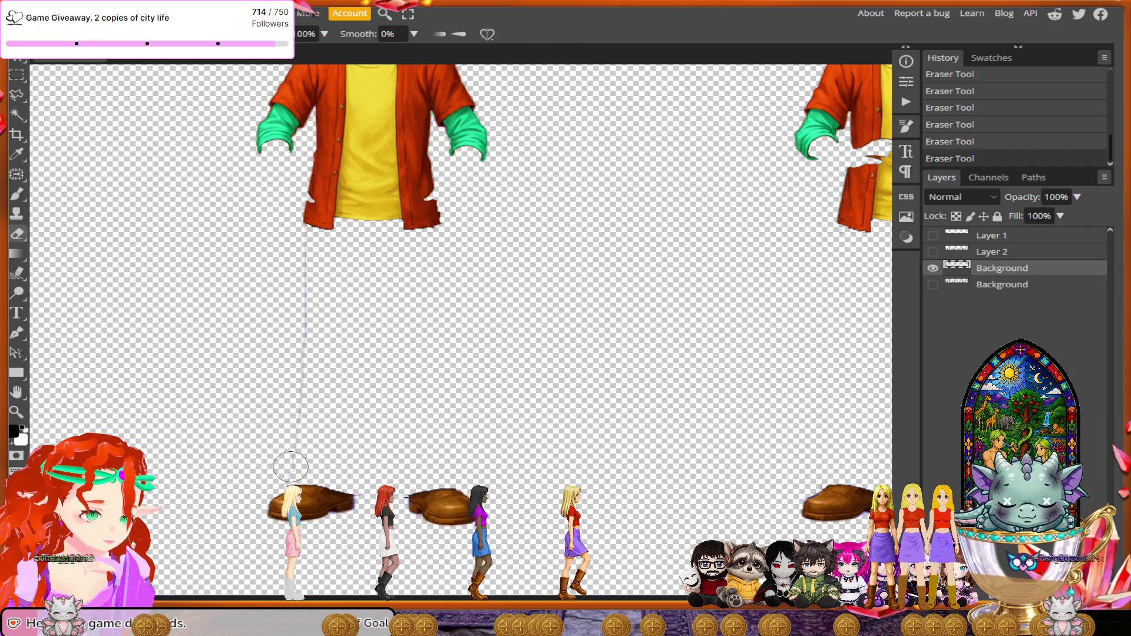
drag(298, 439, 305, 247)
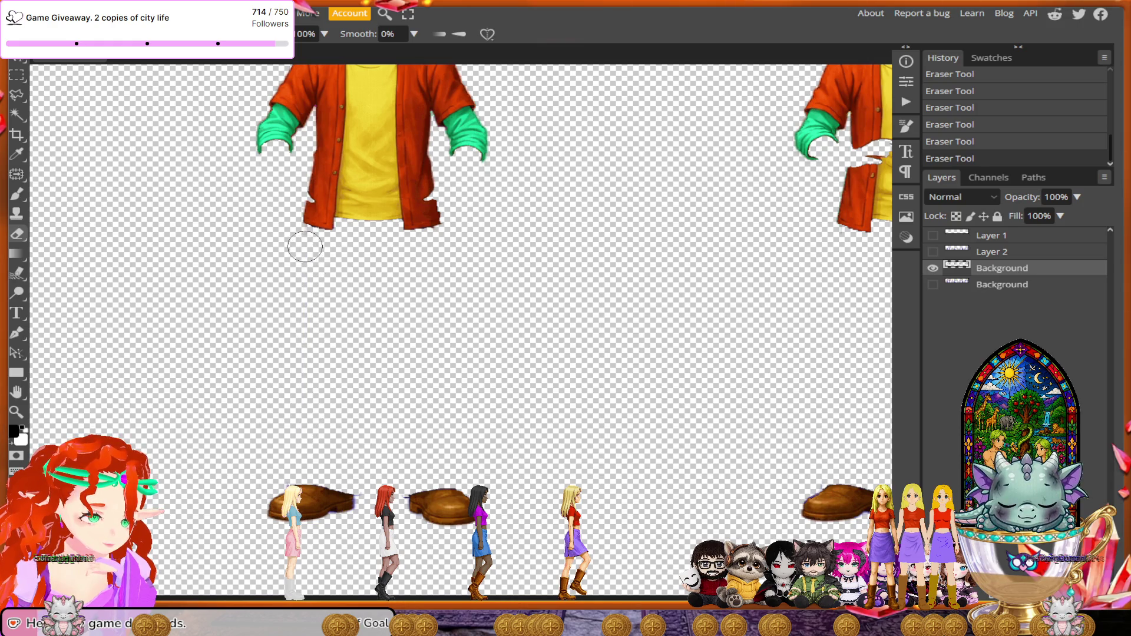
- Erase the remaining leg outlines and lines above the shoes in the following frames
scroll(238, 506, right, 5)
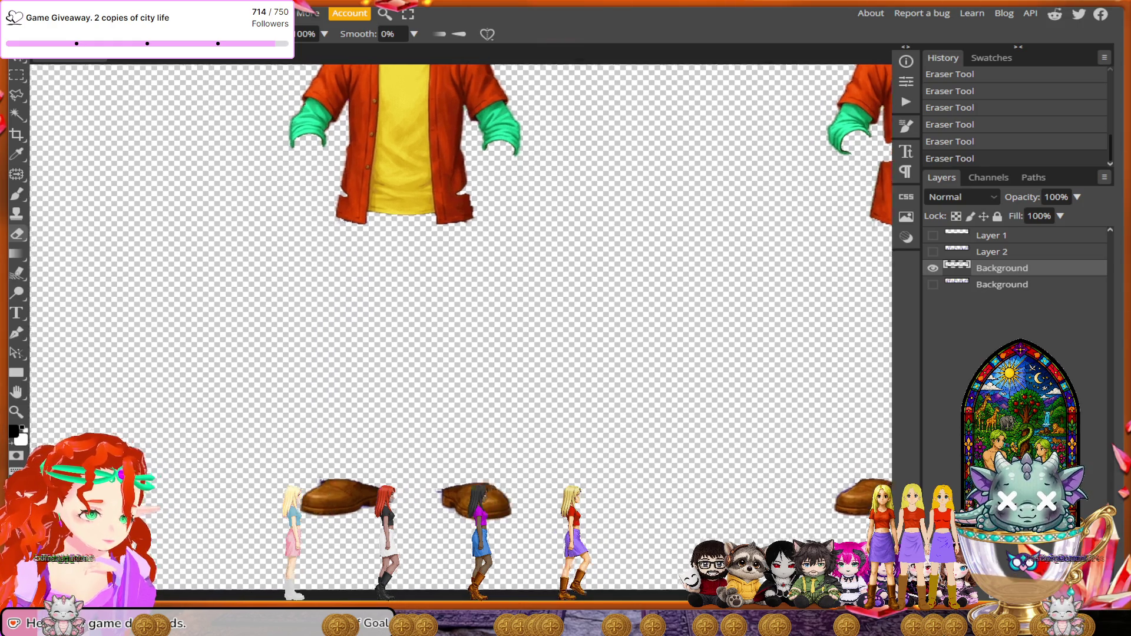
scroll(373, 508, right, 3)
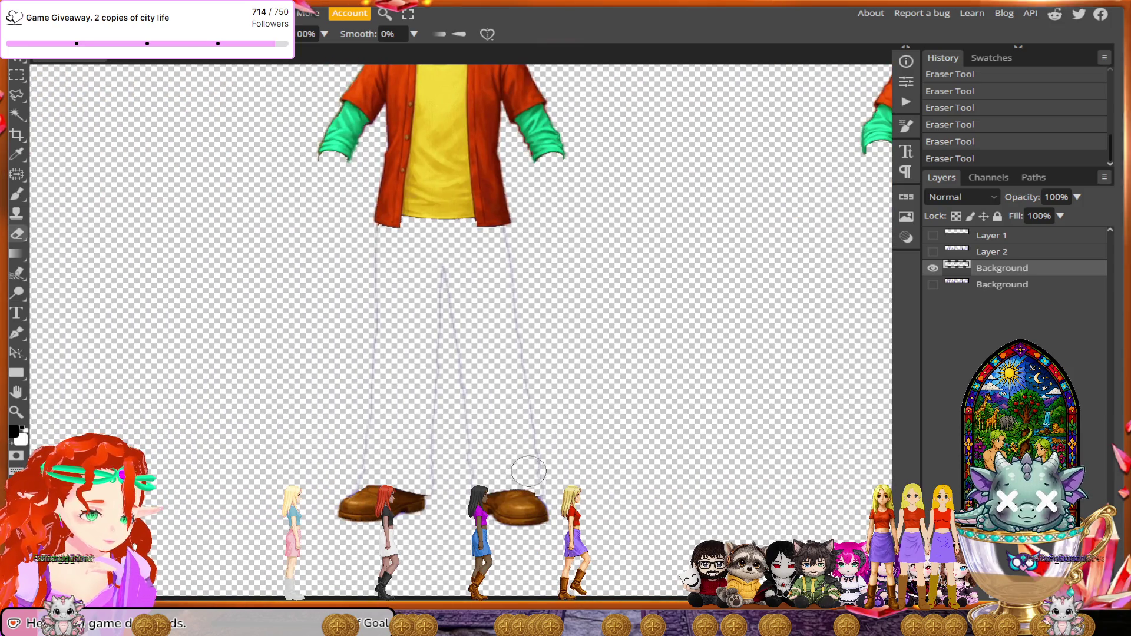
mouse_move(534, 422)
mouse_down()
mouse_move(509, 255)
mouse_move(449, 285)
mouse_move(461, 481)
mouse_move(442, 479)
mouse_move(441, 323)
mouse_up()
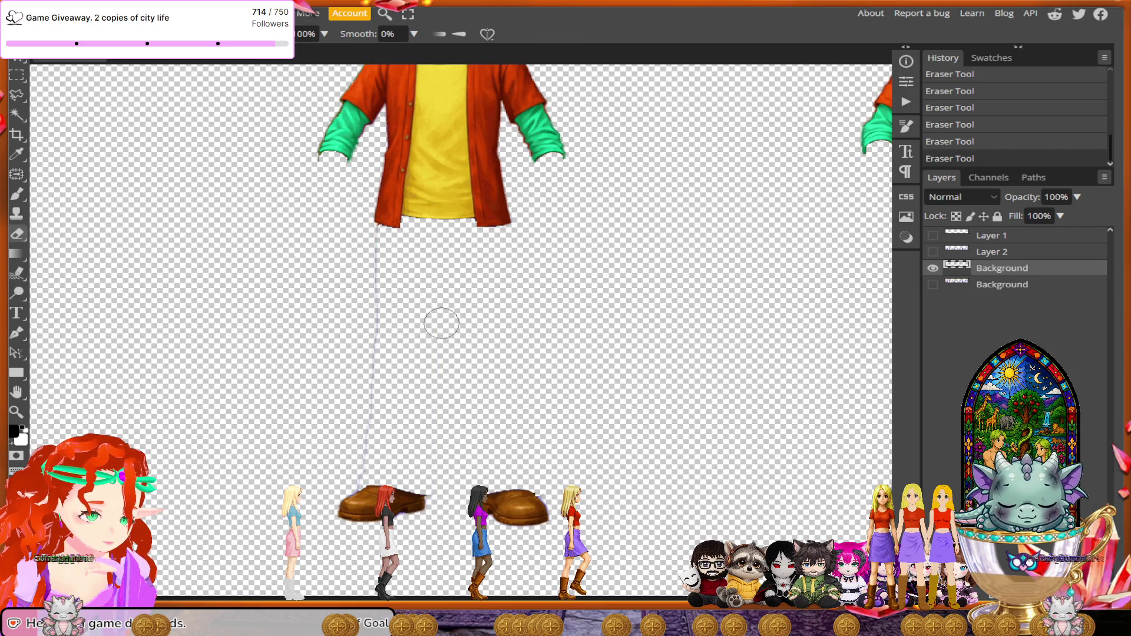
drag(368, 449, 375, 248)
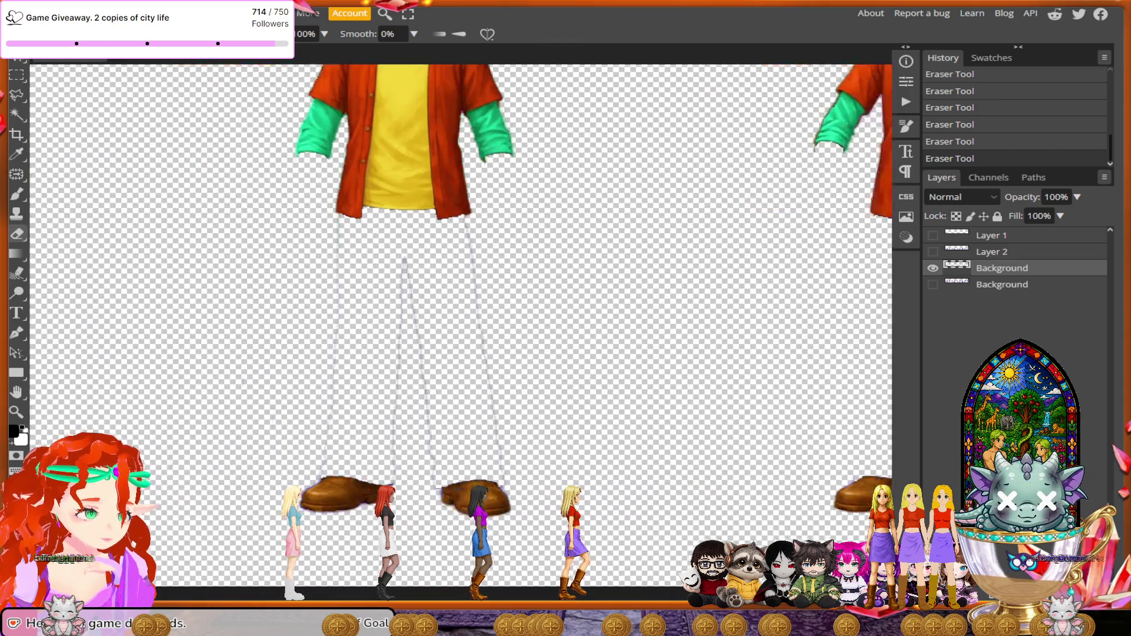
mouse_move(306, 462)
mouse_down()
mouse_move(511, 452)
mouse_move(543, 366)
mouse_move(517, 244)
mouse_move(462, 371)
mouse_move(482, 463)
mouse_up()
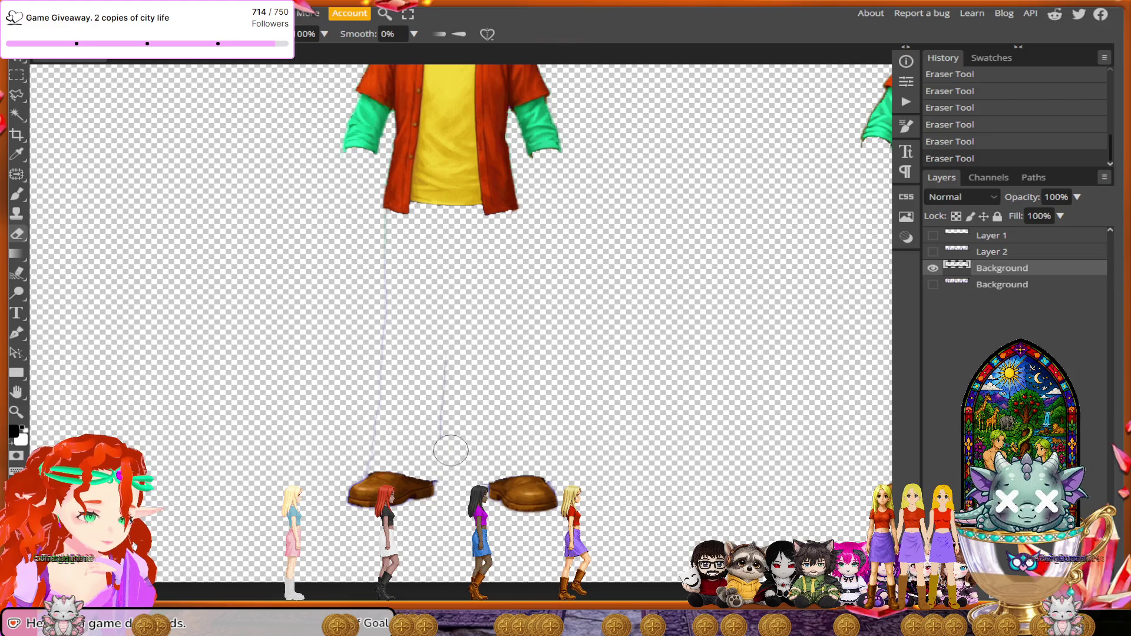
mouse_move(451, 425)
mouse_down()
mouse_move(449, 348)
mouse_move(445, 371)
mouse_up()
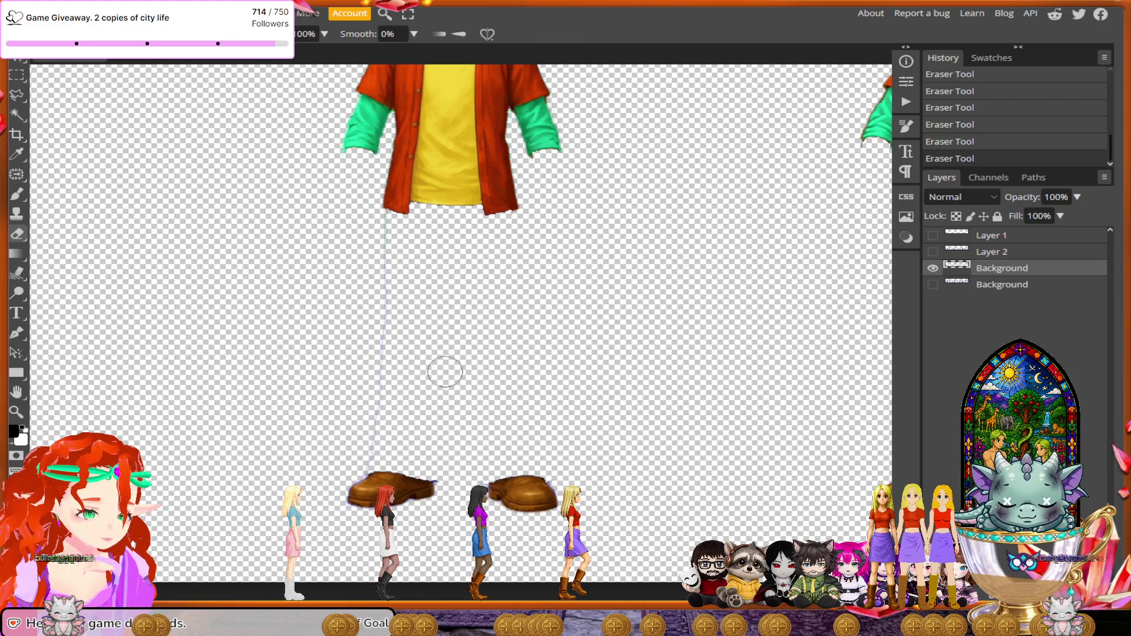
drag(368, 454, 384, 227)
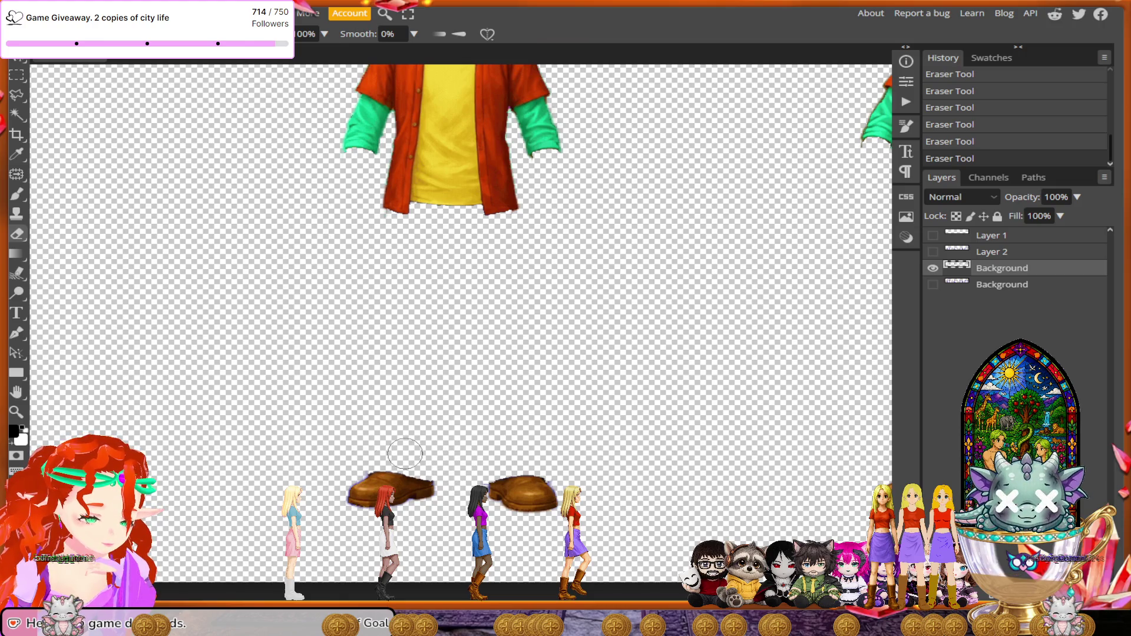
scroll(331, 481, left, 1)
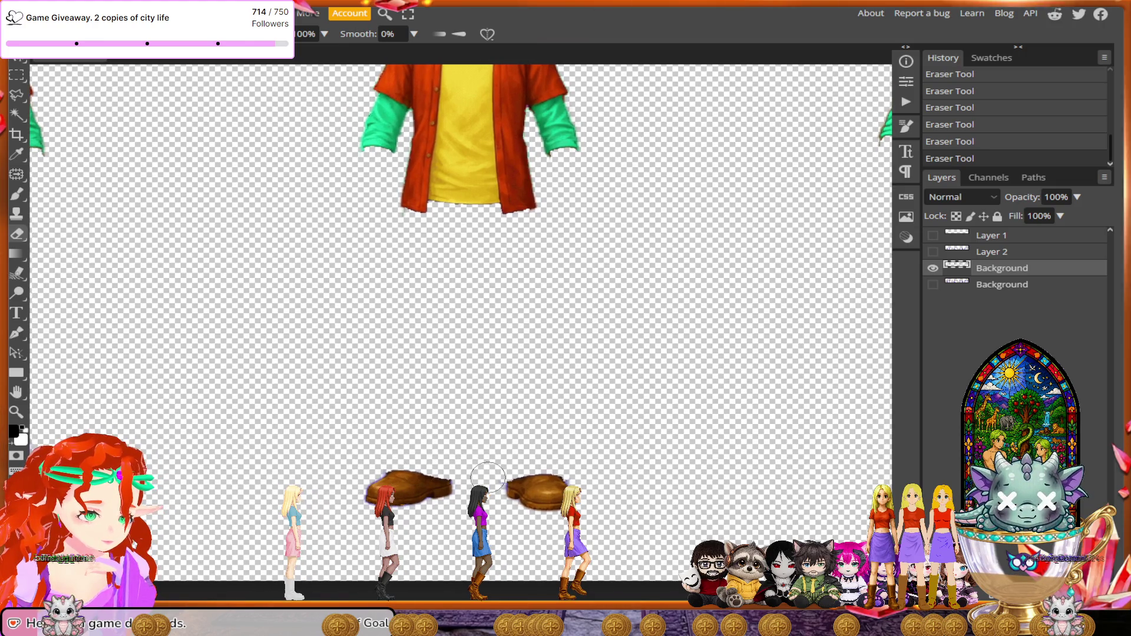
- Erase the last right pants outline, leg-line stub and faint line below the shirt
scroll(457, 473, up, 1)
scroll(471, 477, right, 2)
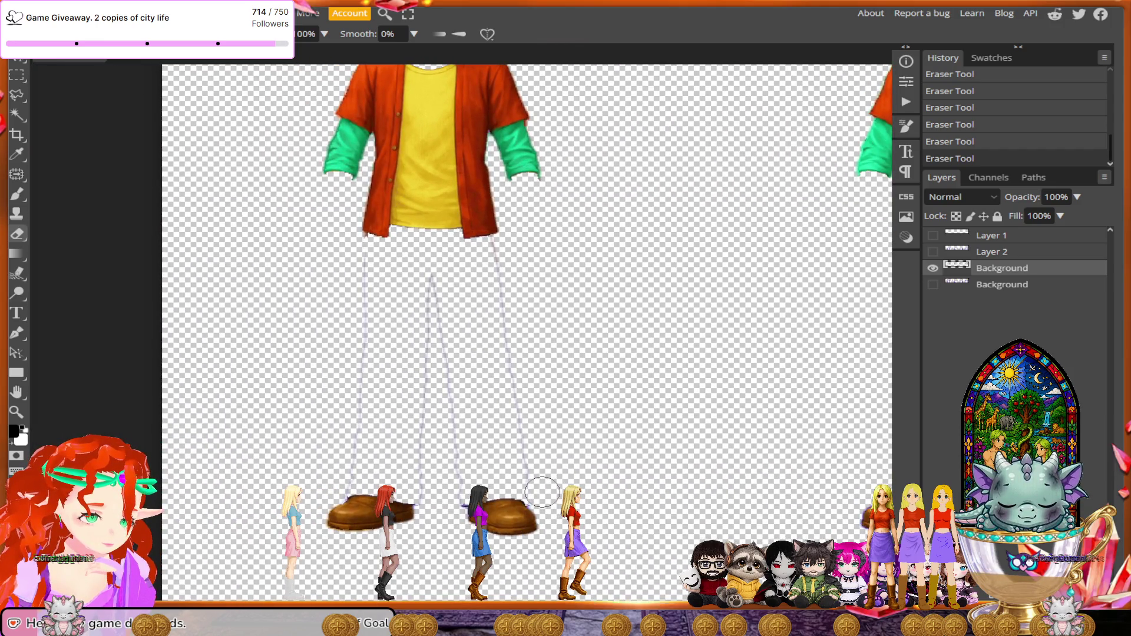
mouse_move(539, 452)
mouse_down()
mouse_move(495, 261)
mouse_move(451, 494)
mouse_up()
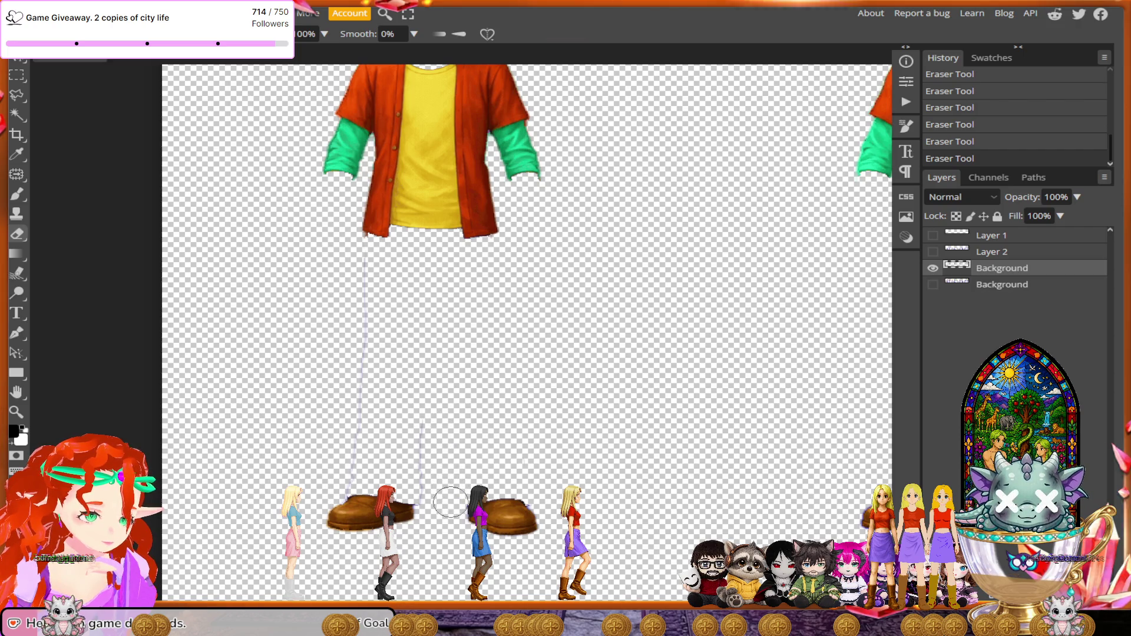
drag(430, 492, 435, 422)
drag(352, 475, 360, 284)
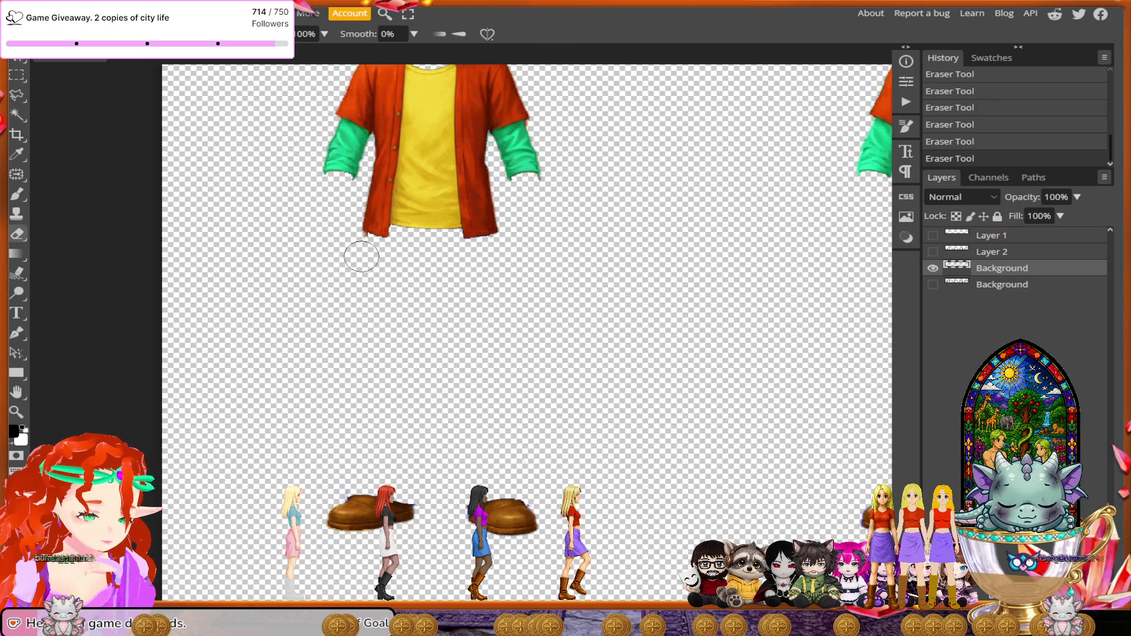
- Zoom out and toggle Layer 2 on and off to compare tops with pants
scroll(554, 427, down, 3)
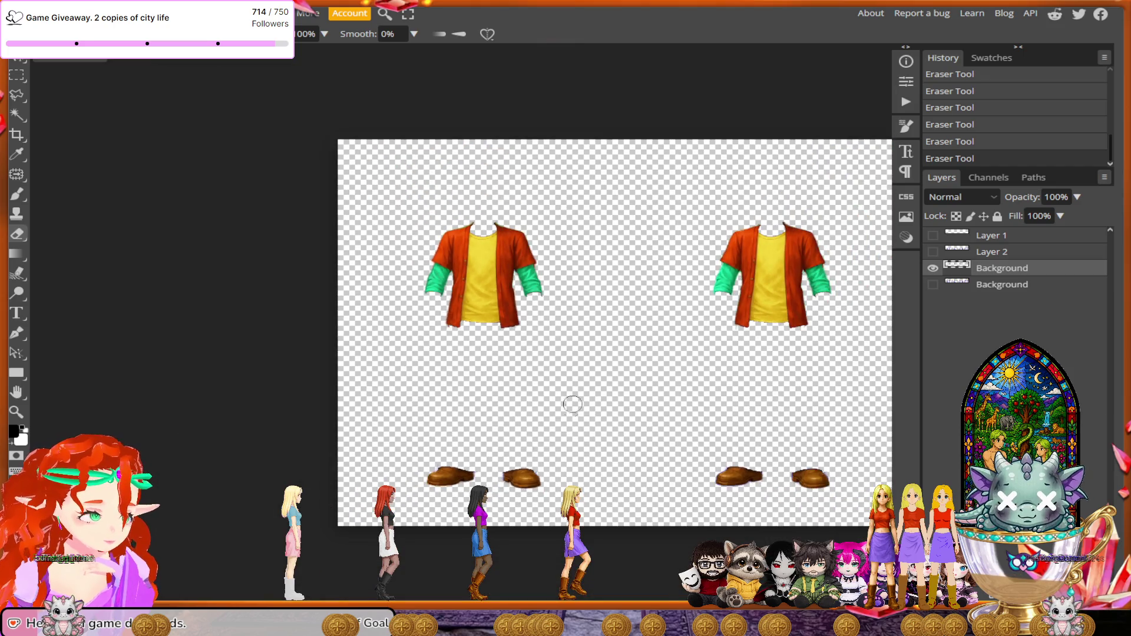
click(933, 251)
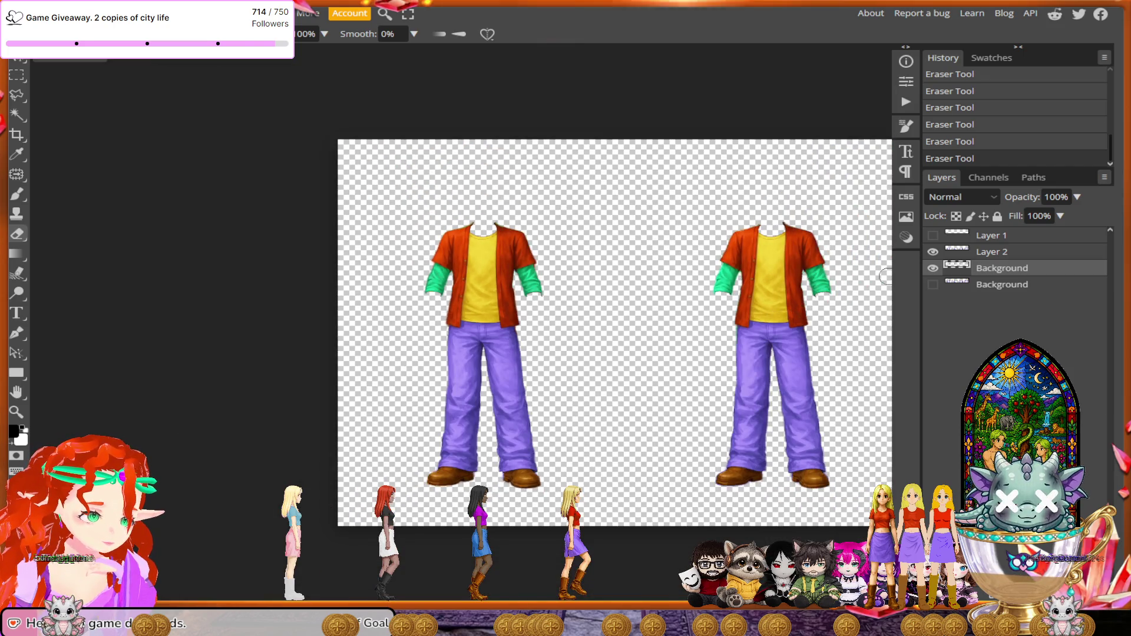
click(933, 252)
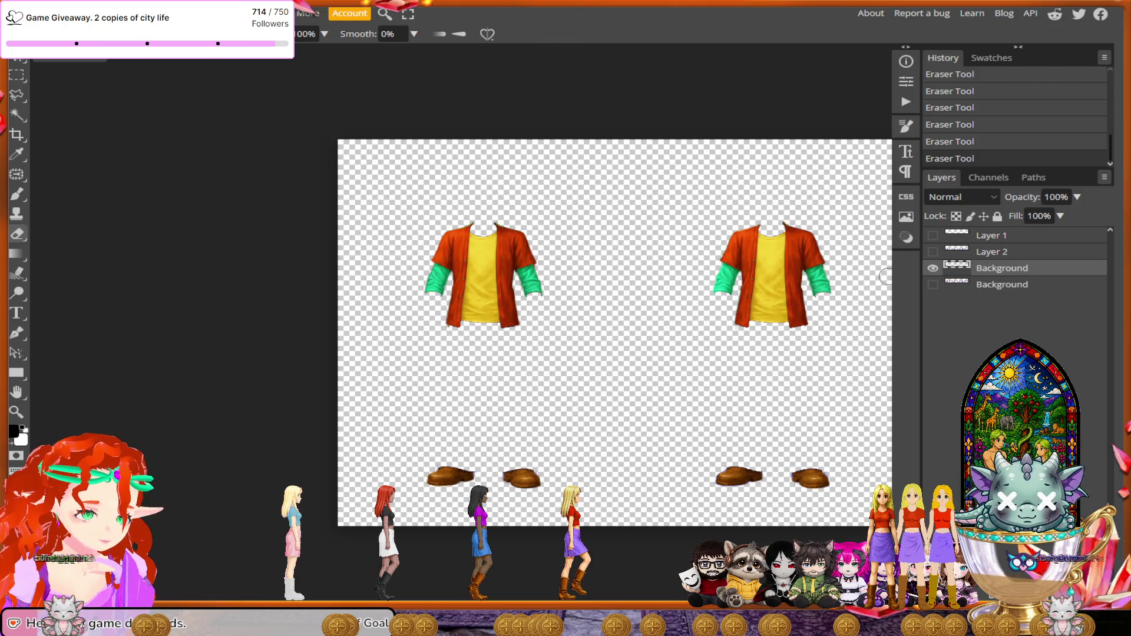
- Rectangle-select the shoe row, cut it onto a new Layer 3, and select the Background layer
click(17, 74)
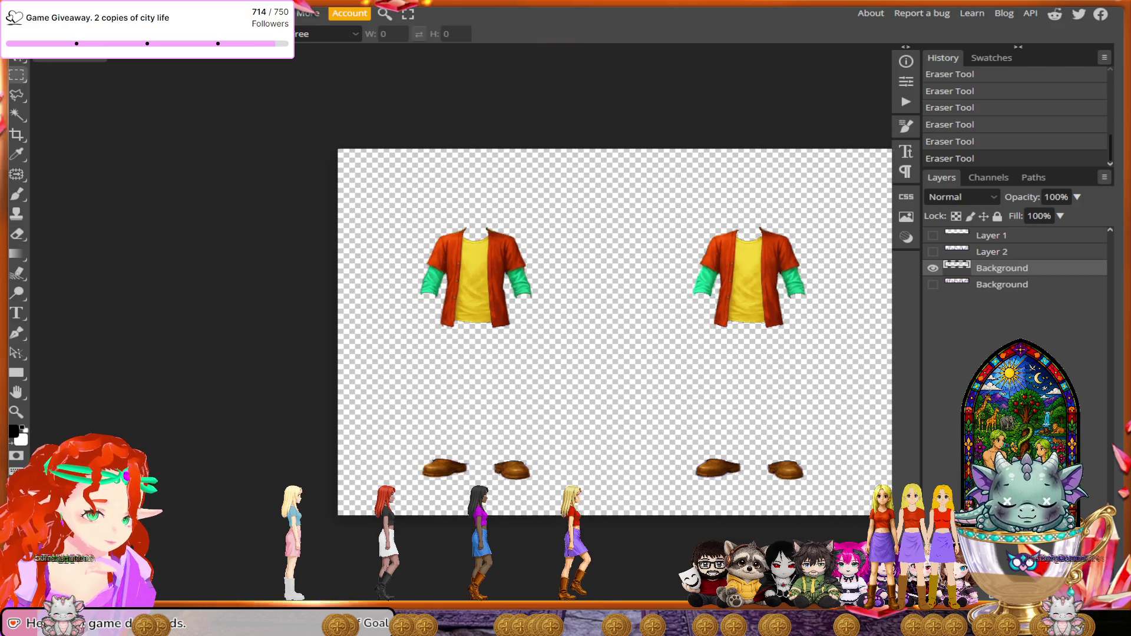
scroll(349, 335, down, 2)
drag(358, 371, 891, 422)
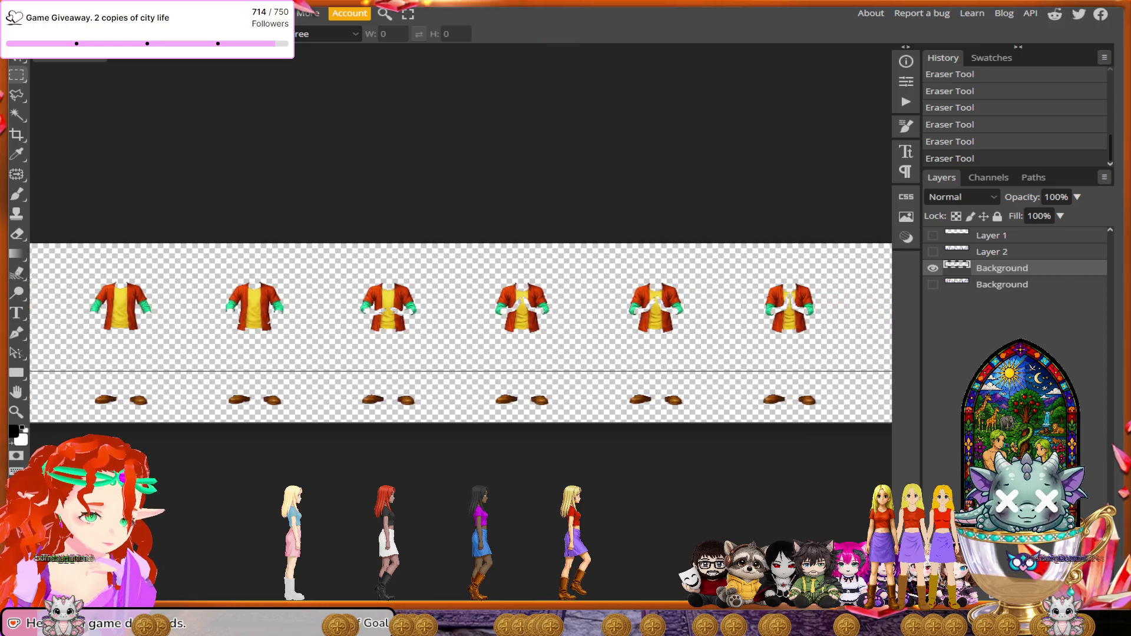
drag(890, 422, 763, 421)
right_click(724, 333)
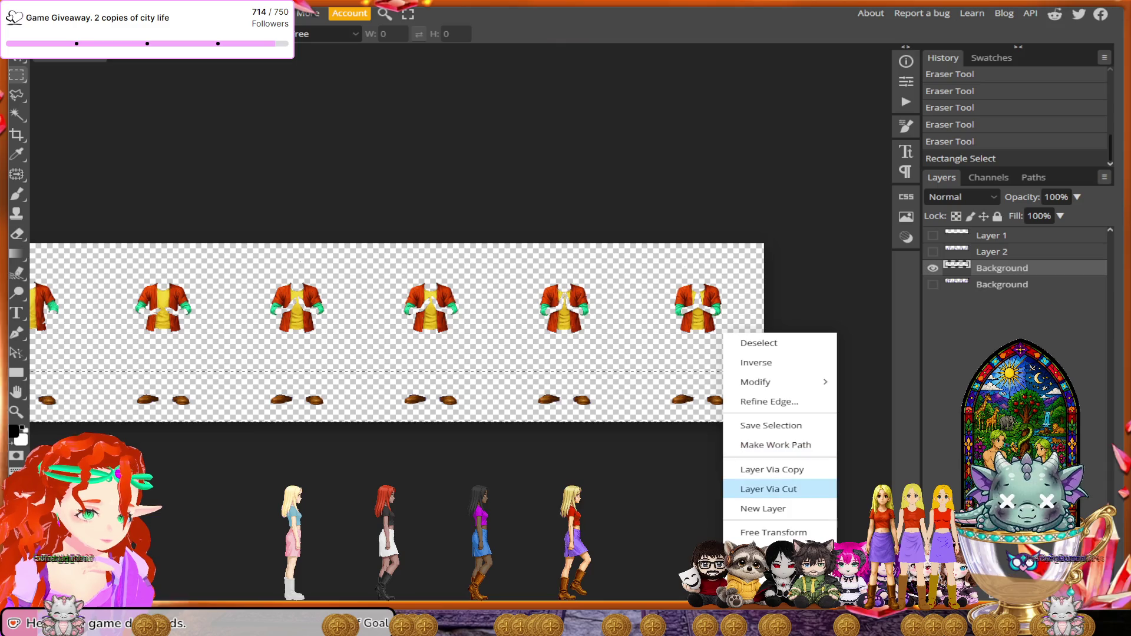
click(768, 489)
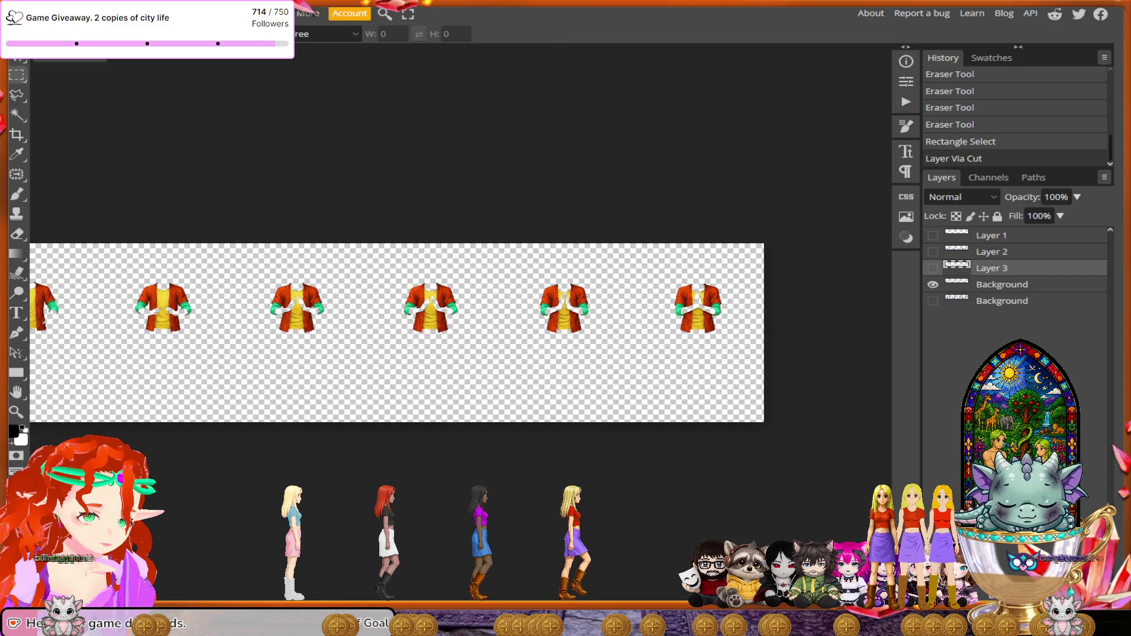
click(1001, 284)
click(106, 13)
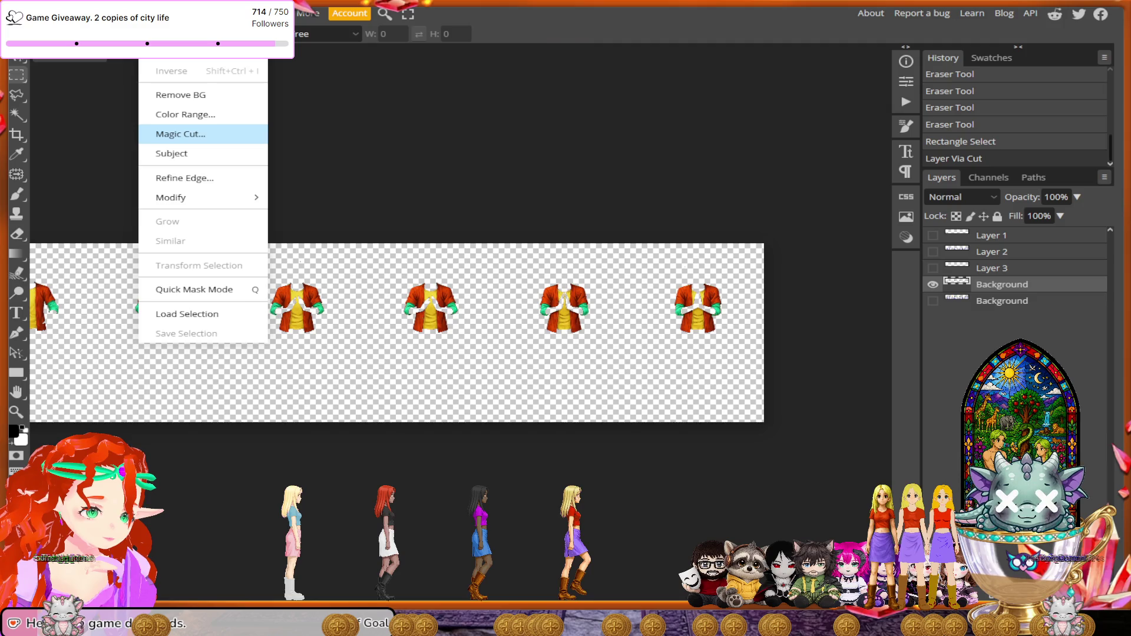
- Refine the jacket cutout in Magic Cut by unmarking the sheet edges and keeping the right-hand jackets
click(180, 134)
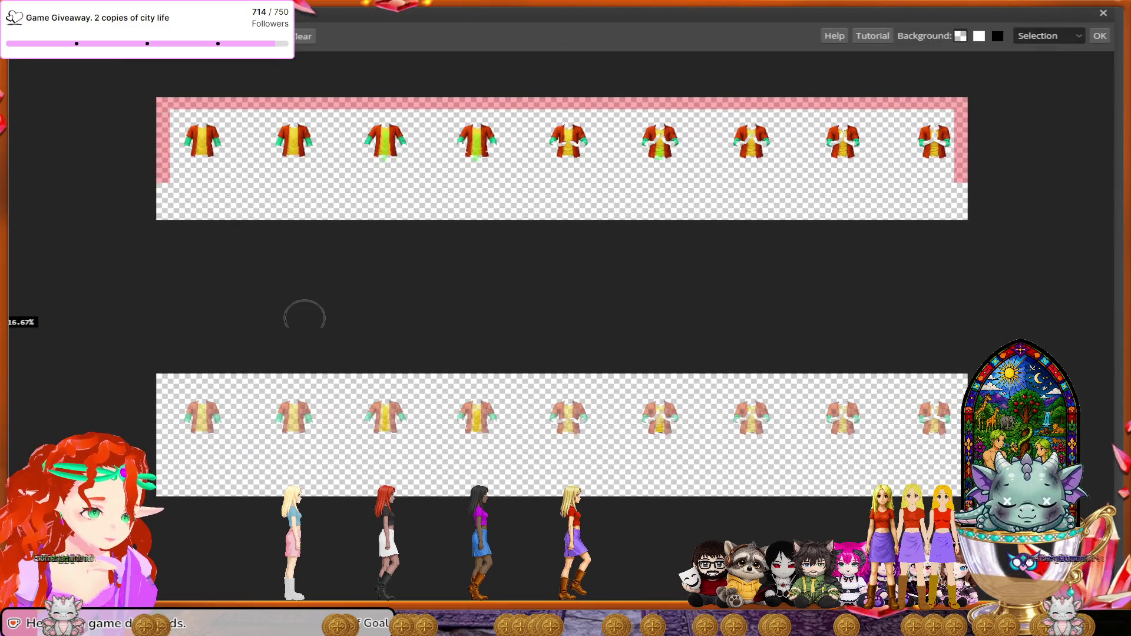
mouse_move(171, 176)
mouse_down()
mouse_move(917, 97)
mouse_move(948, 137)
mouse_up()
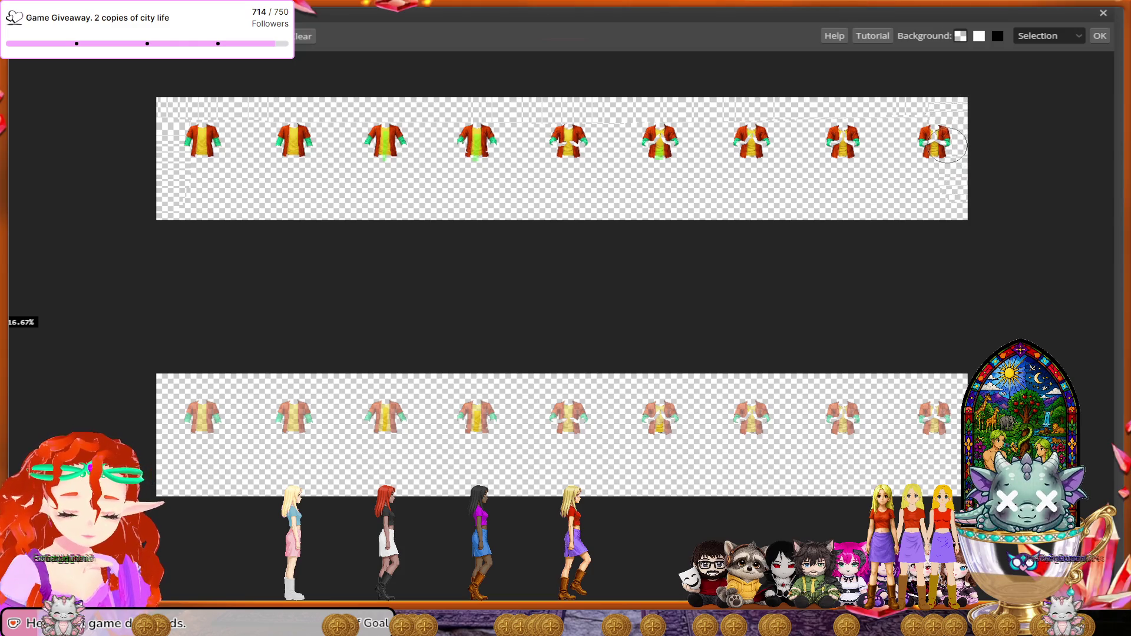
mouse_move(947, 144)
mouse_down()
mouse_move(177, 138)
mouse_move(944, 131)
mouse_up()
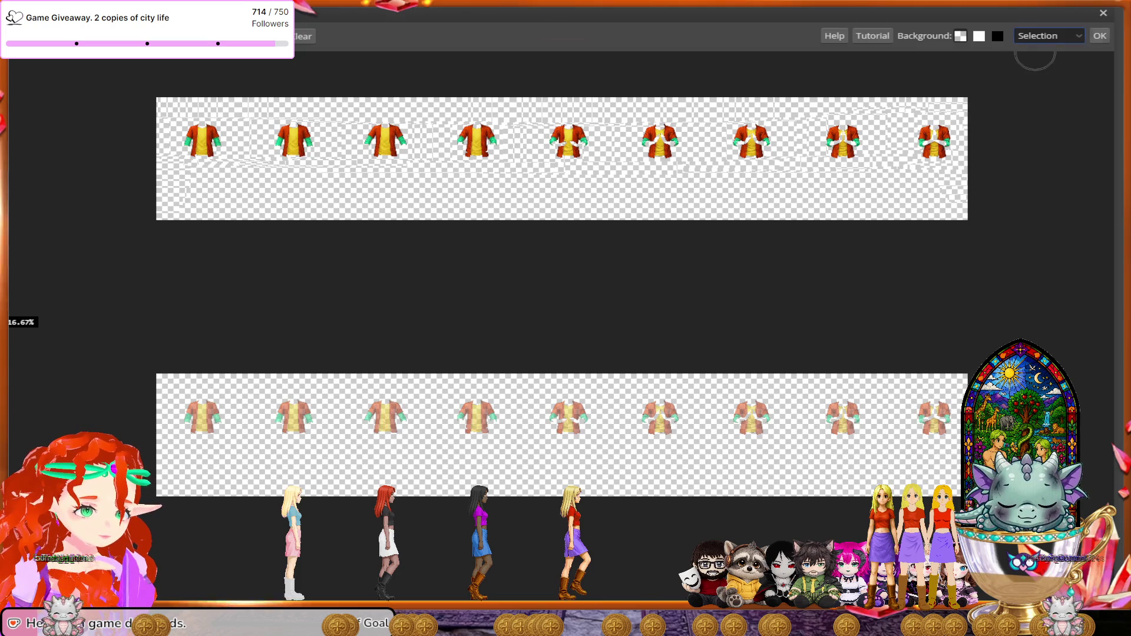
click(1098, 35)
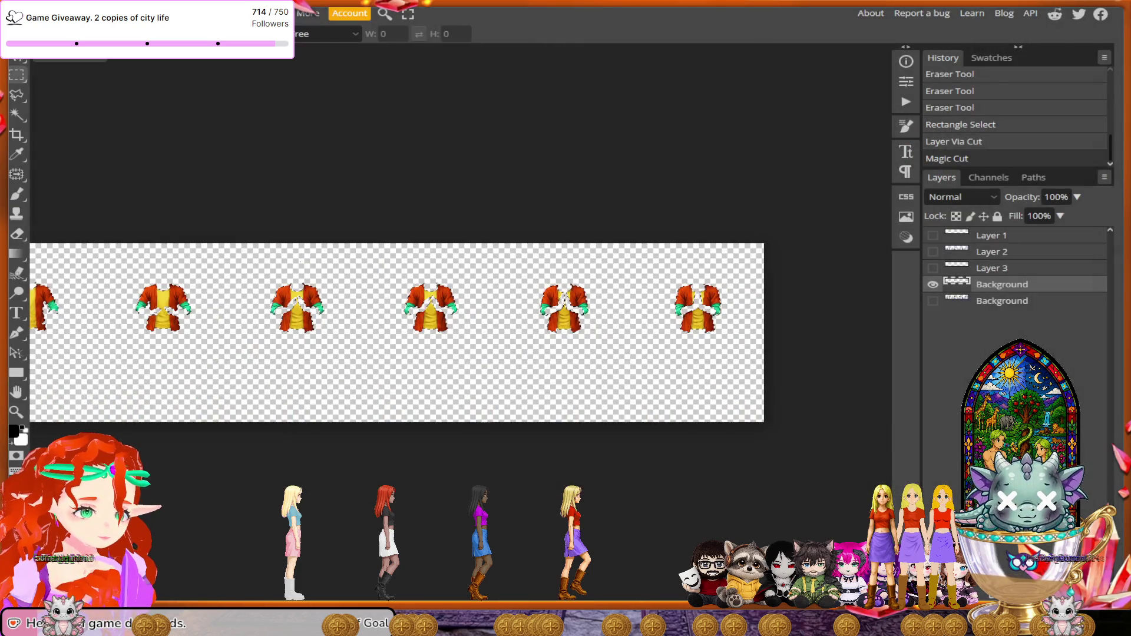
- Delete the jackets from the base character layer, then show only the jackets layer and deselect
click(932, 300)
click(932, 283)
click(1001, 300)
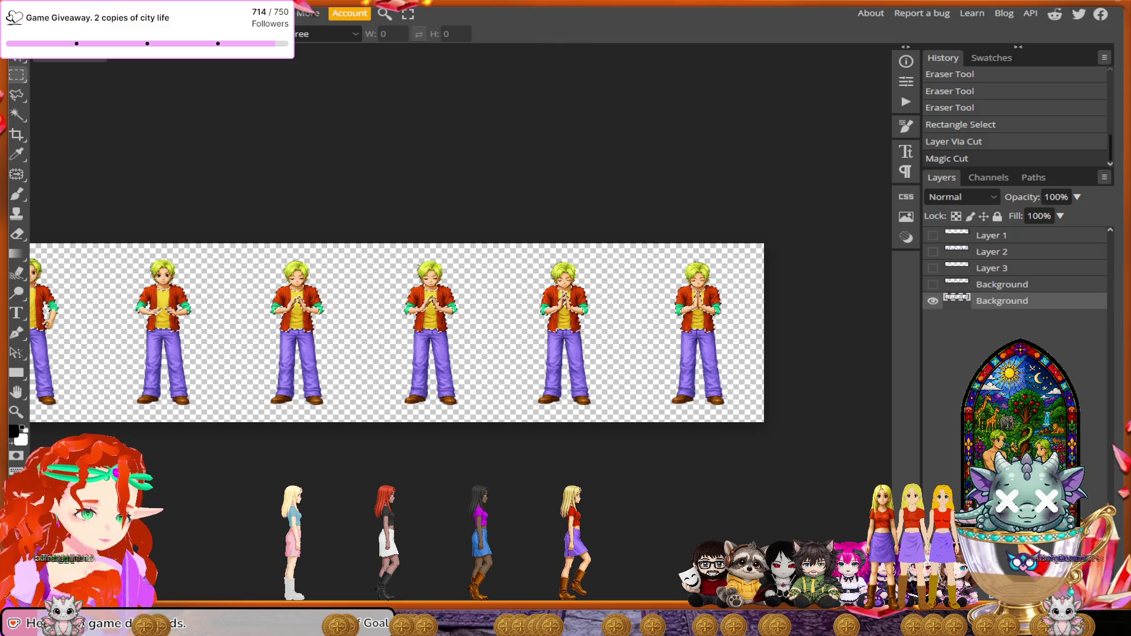
key(Delete)
key(Delete)
key(Delete)
key(Delete)
key(Delete)
key(Delete)
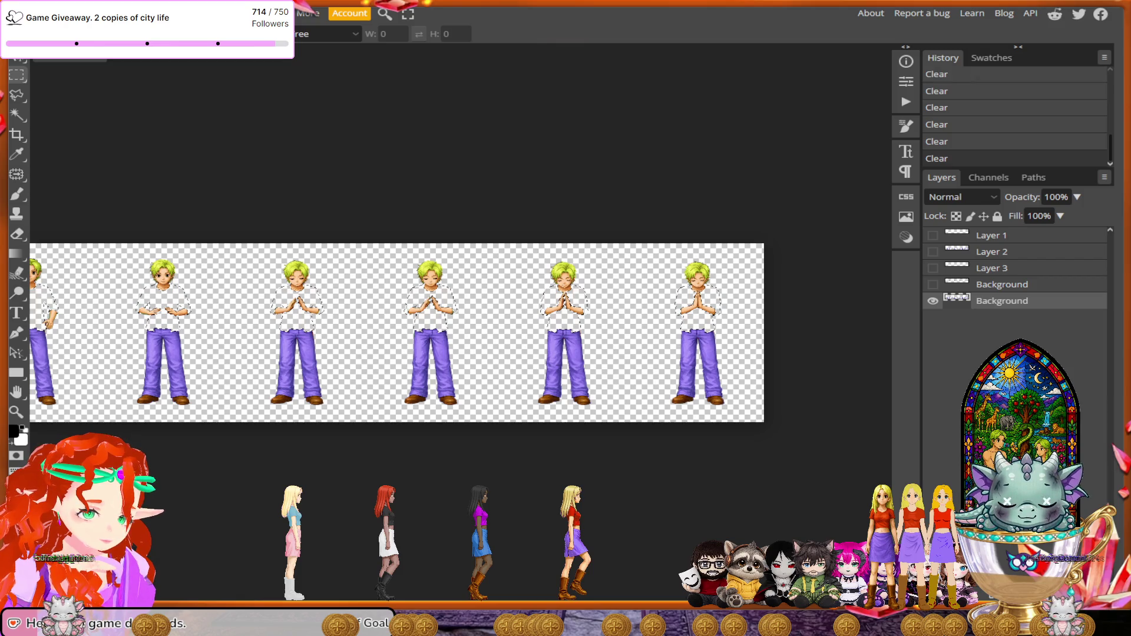
click(932, 284)
click(932, 301)
key(ctrl+d)
click(18, 13)
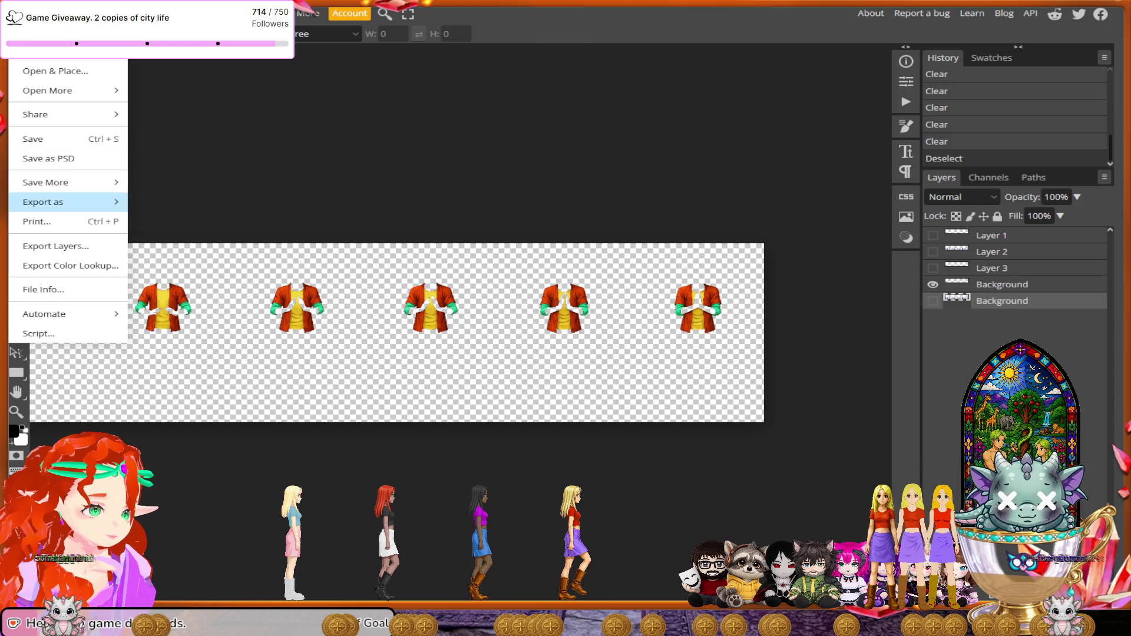
- Export the jacket layer as a PNG named Praytop, then hide it
click(156, 202)
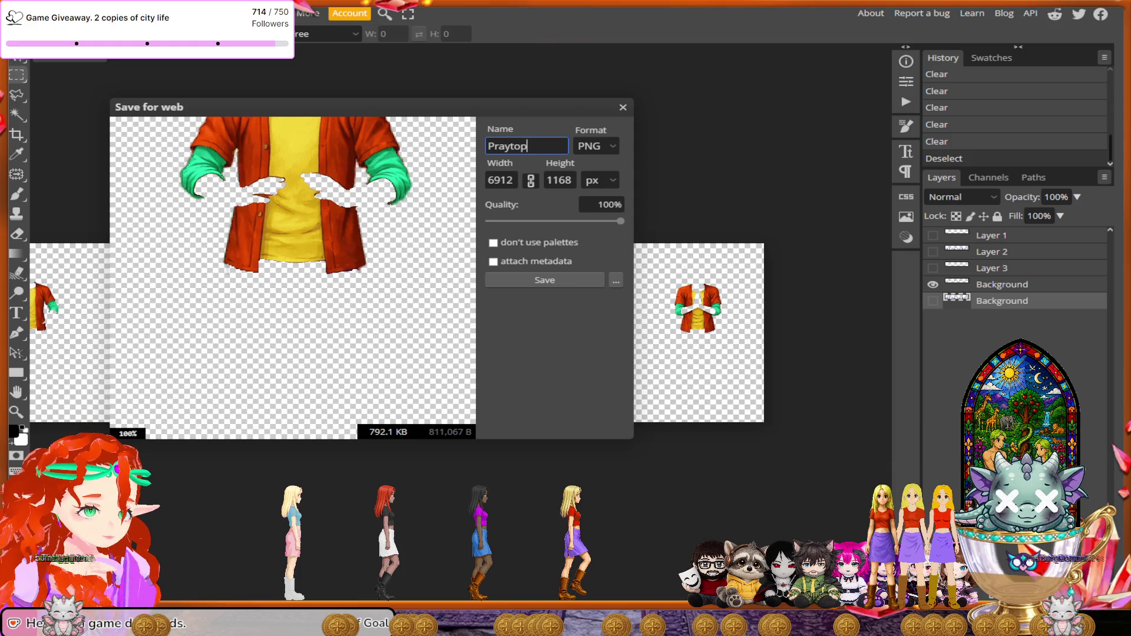
click(544, 280)
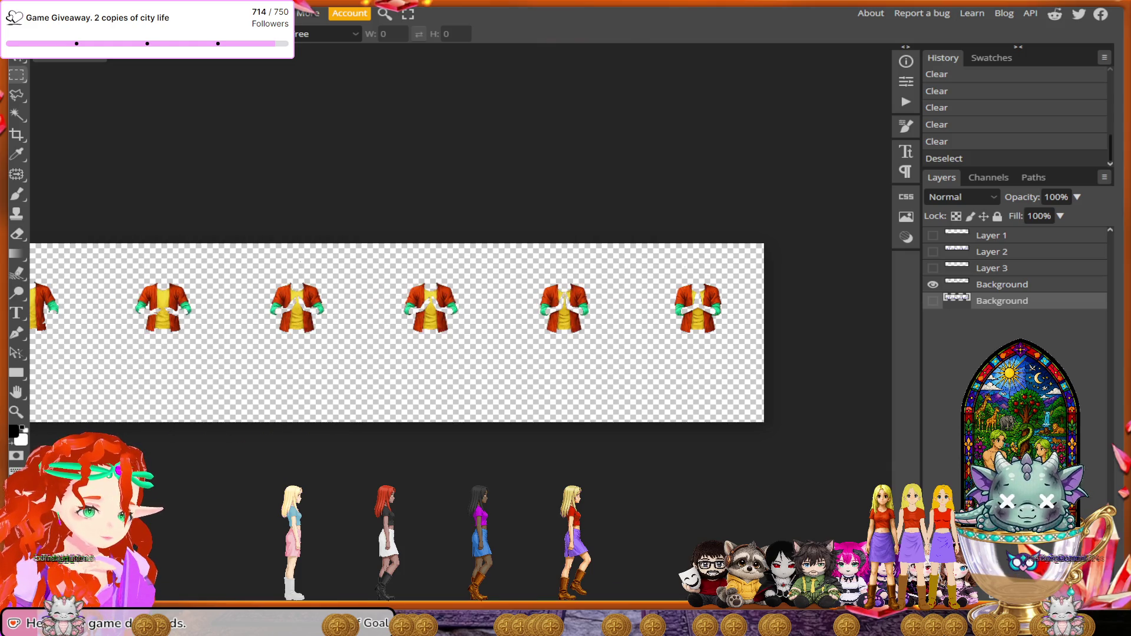
click(932, 284)
- Show only the shoes layer and export it as a PNG named Prayshoes
click(933, 268)
click(1002, 267)
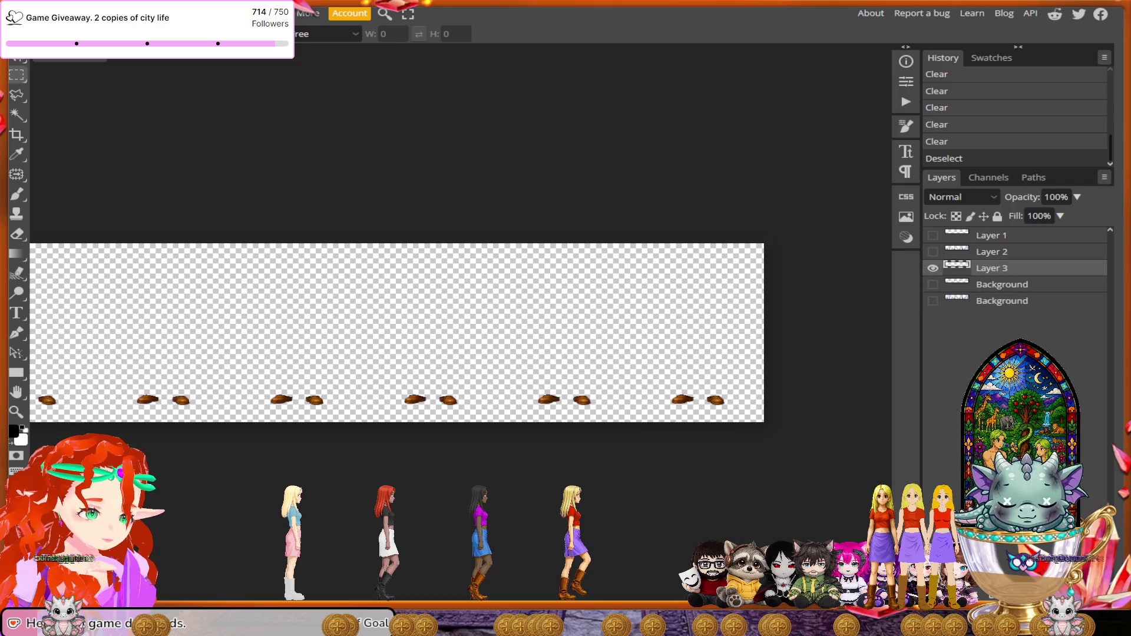
click(13, 13)
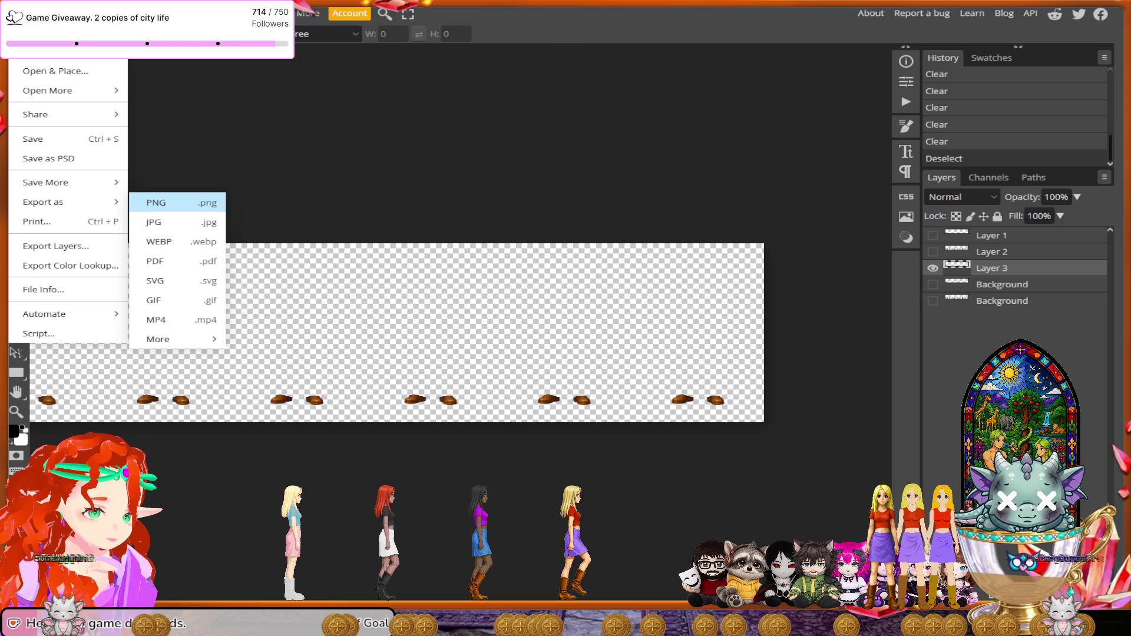
click(176, 202)
text(Prayshoes)
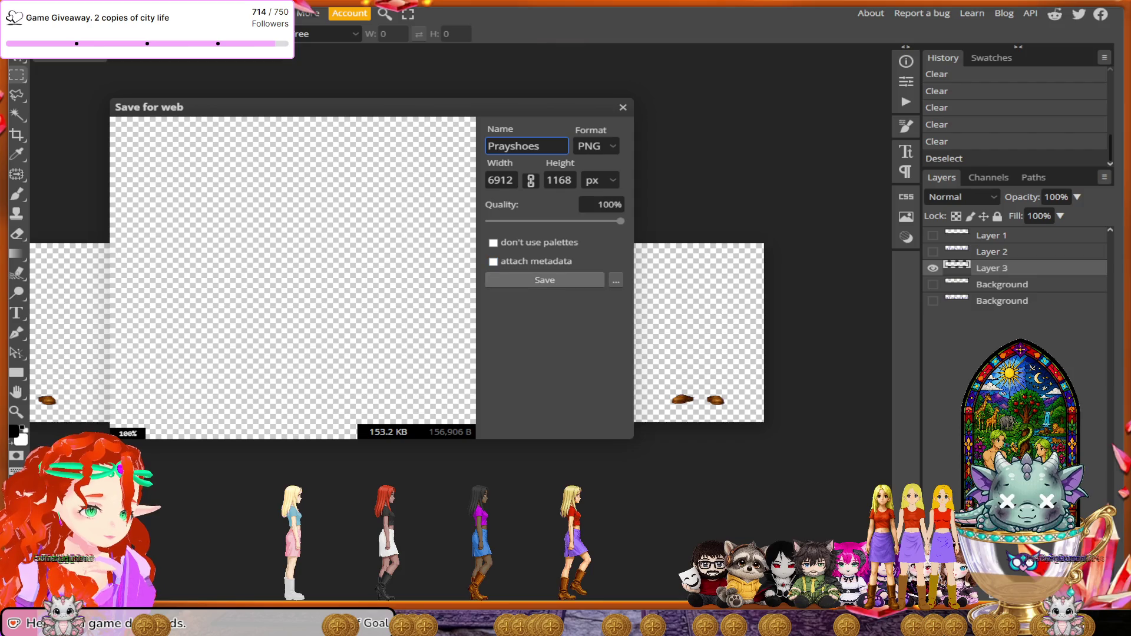
click(544, 280)
click(148, 13)
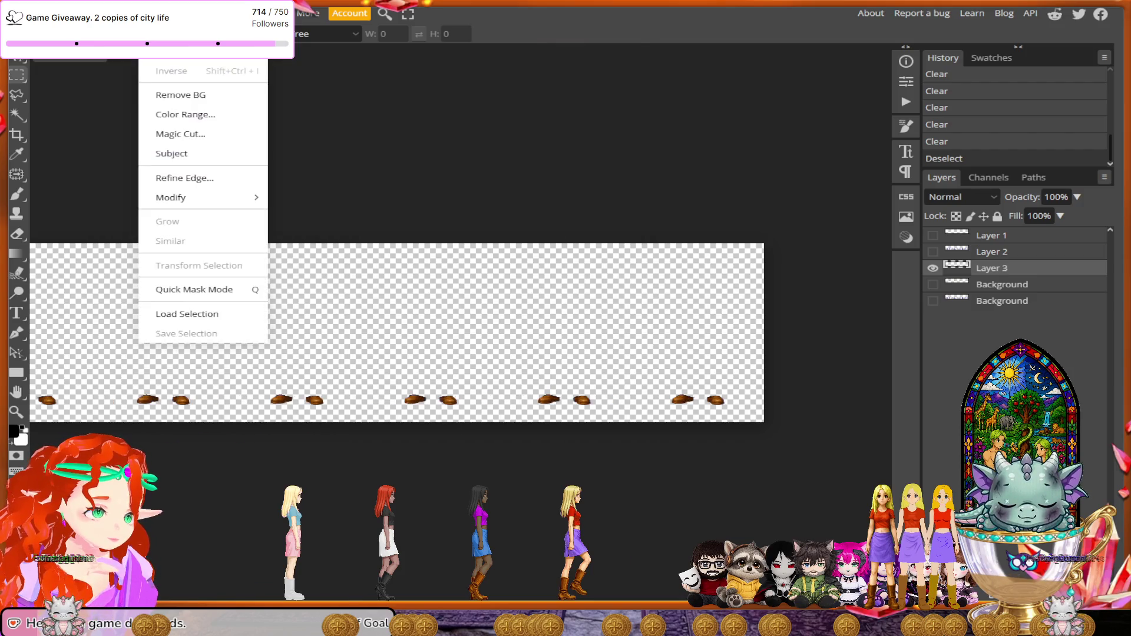
- Clean stray marks off the shoes strip in Magic Cut and apply the cutout
click(180, 133)
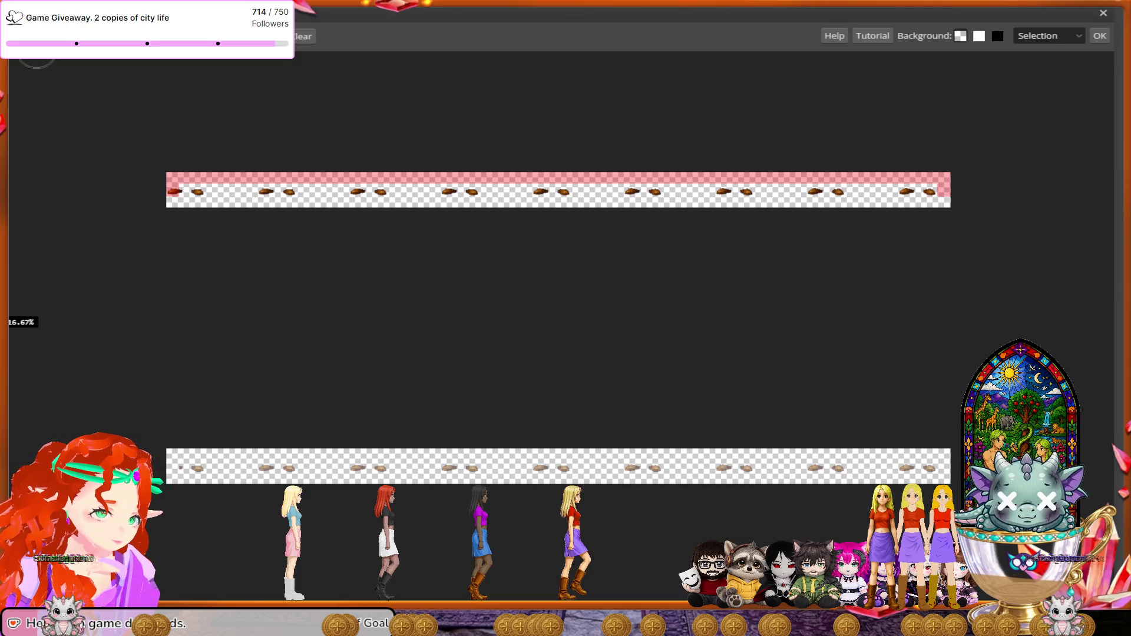
drag(162, 187, 1002, 186)
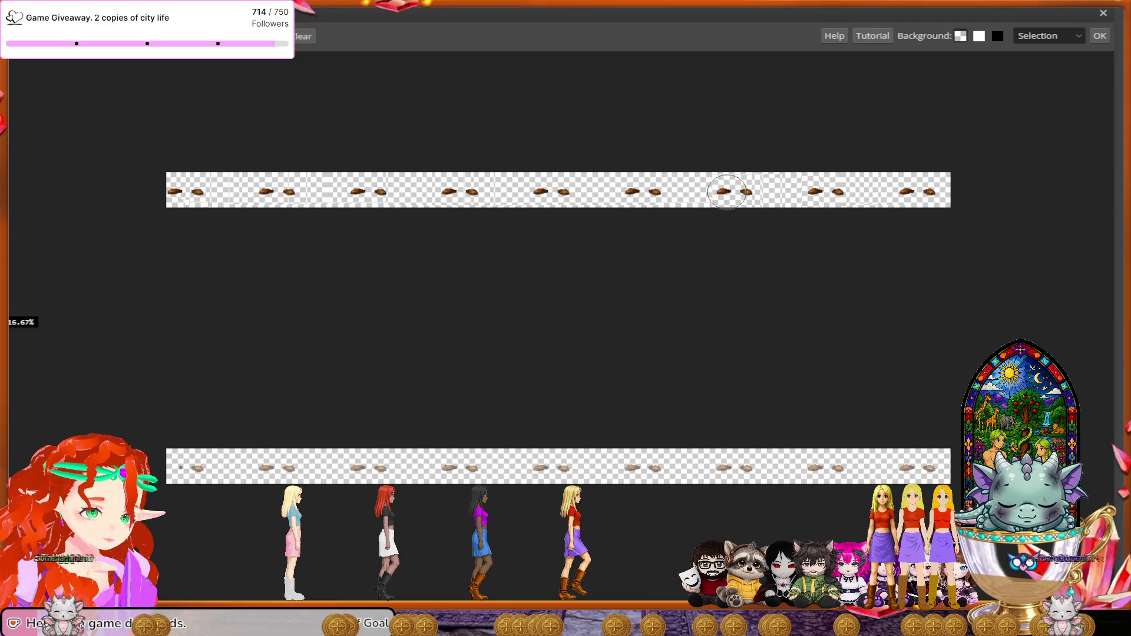
drag(354, 192, 147, 192)
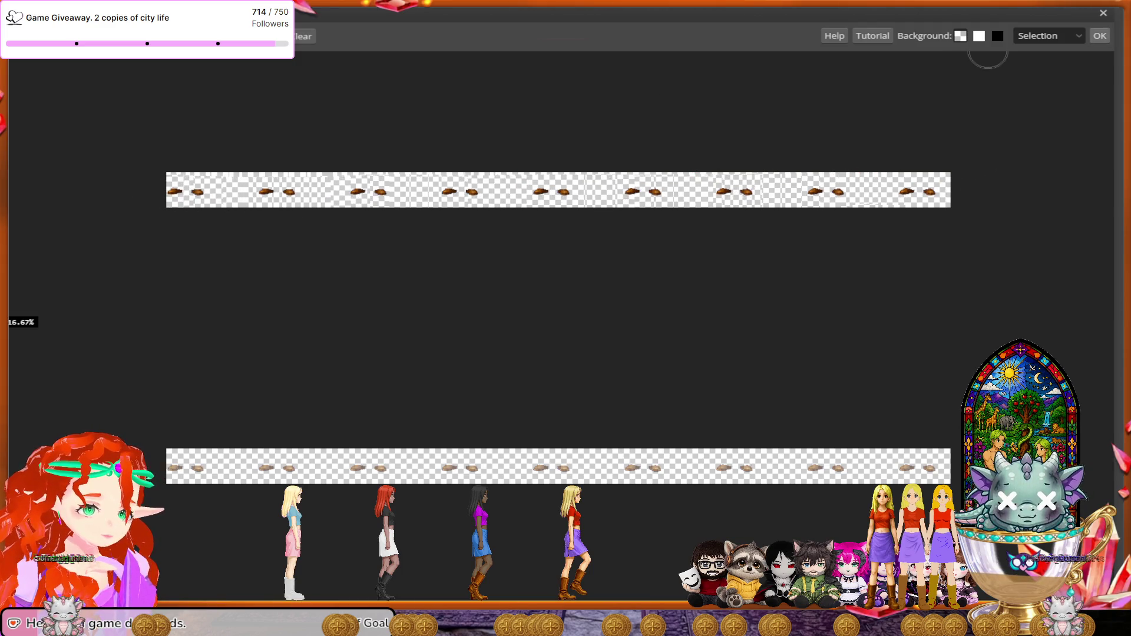
click(1100, 35)
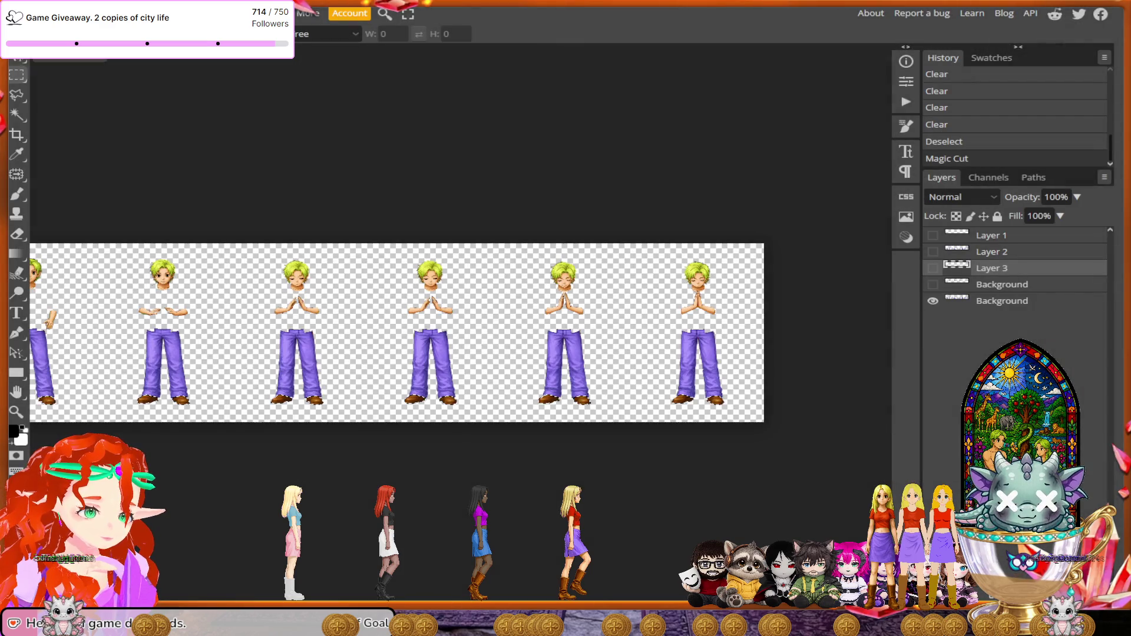
- Delete the shoes from the base layer, then leave only the pants layer visible, active and deselected
click(1001, 301)
key(Delete)
key(Delete)
key(Delete)
key(Delete)
key(Delete)
key(Delete)
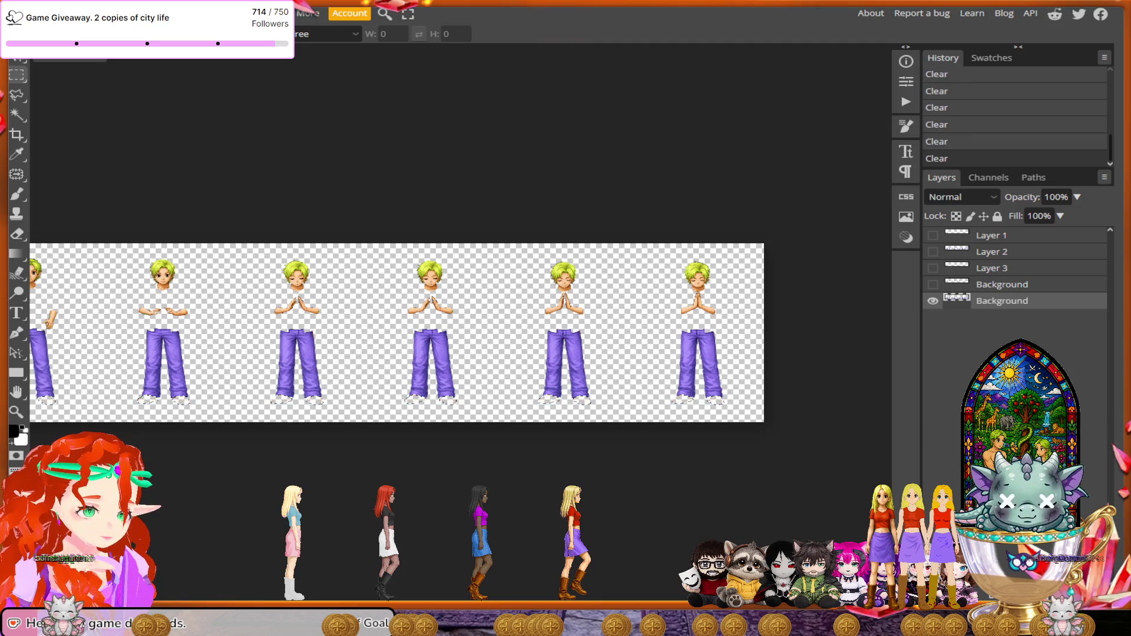
click(933, 251)
click(932, 301)
click(1001, 251)
key(ctrl+d)
key(alt+f)
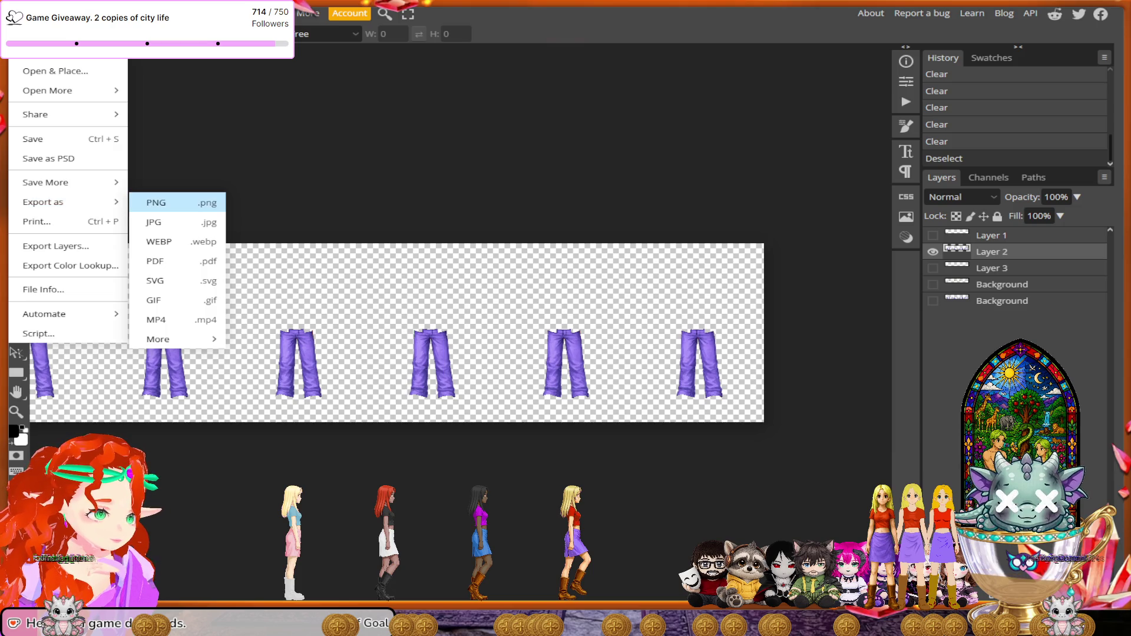
- Save the trousers-only Layer 2 as a 6912×1168 PNG named Praybottom
key(Return)
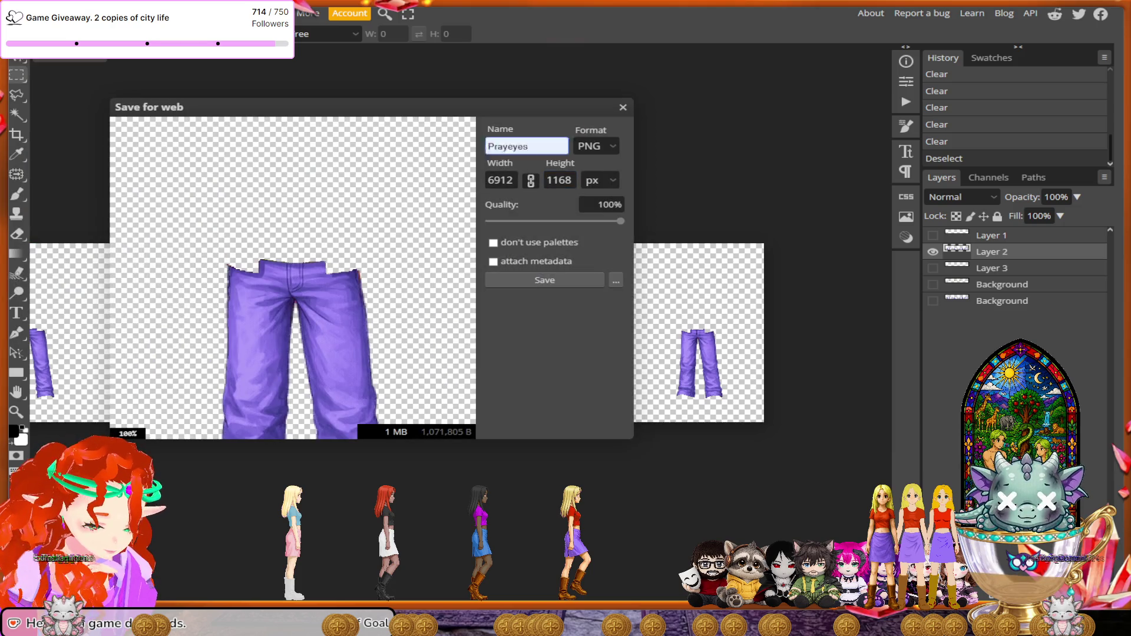
text(bottom)
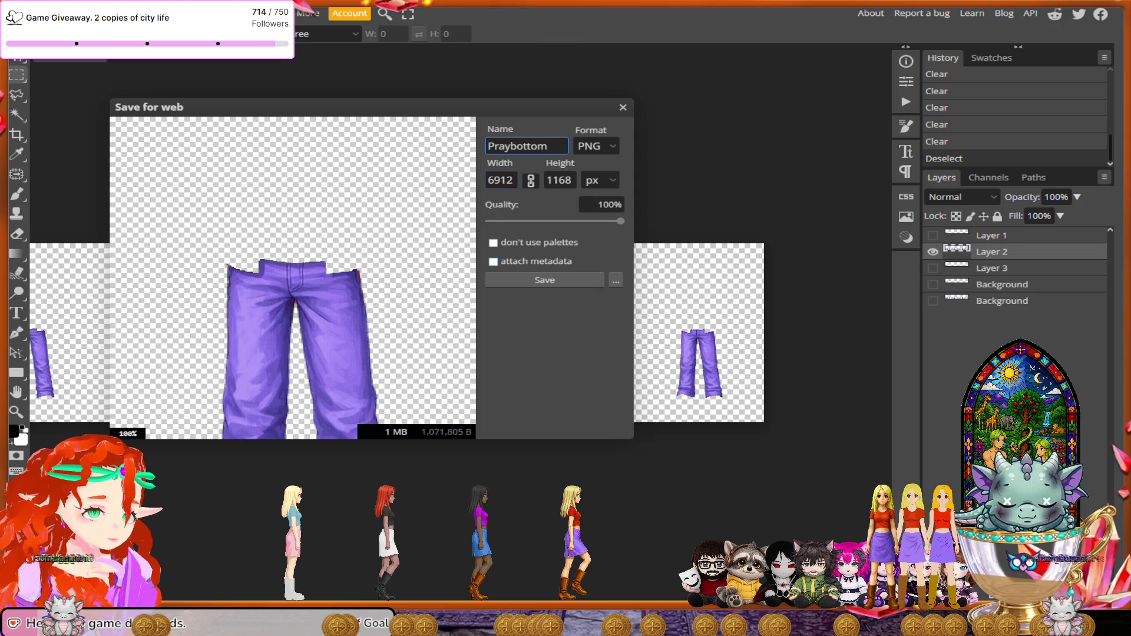
key(Return)
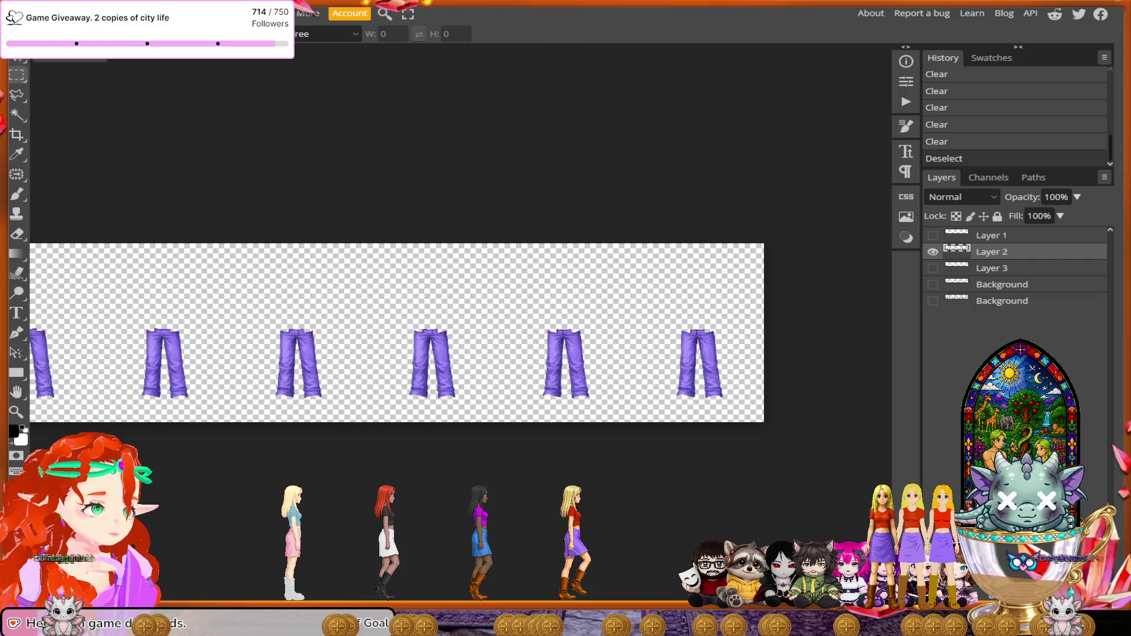
click(152, 13)
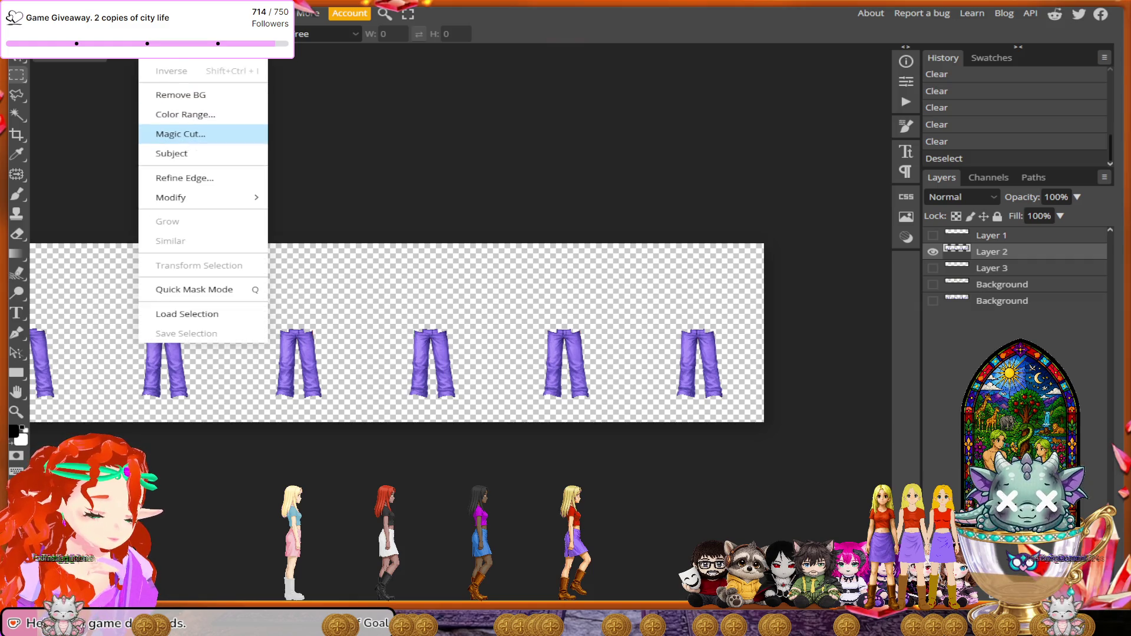
- Wipe the red and green marks off the pants in Magic Cut and apply the cutout
click(180, 133)
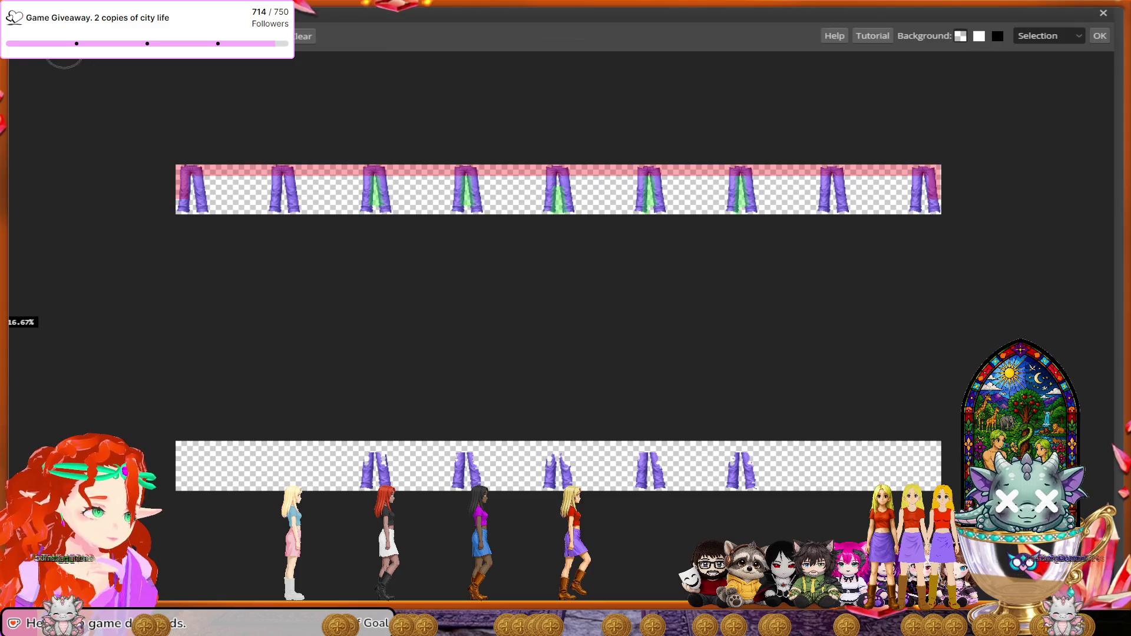
mouse_move(177, 201)
mouse_down()
mouse_move(608, 168)
mouse_move(646, 190)
mouse_up()
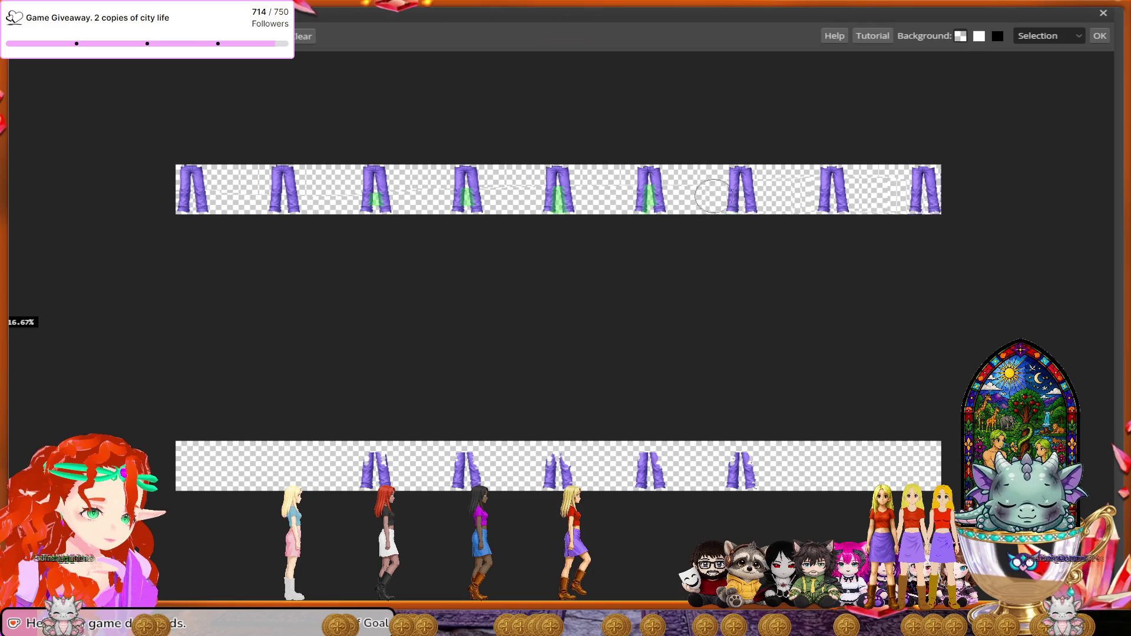
mouse_move(594, 189)
mouse_down()
mouse_move(543, 202)
mouse_move(977, 181)
mouse_up()
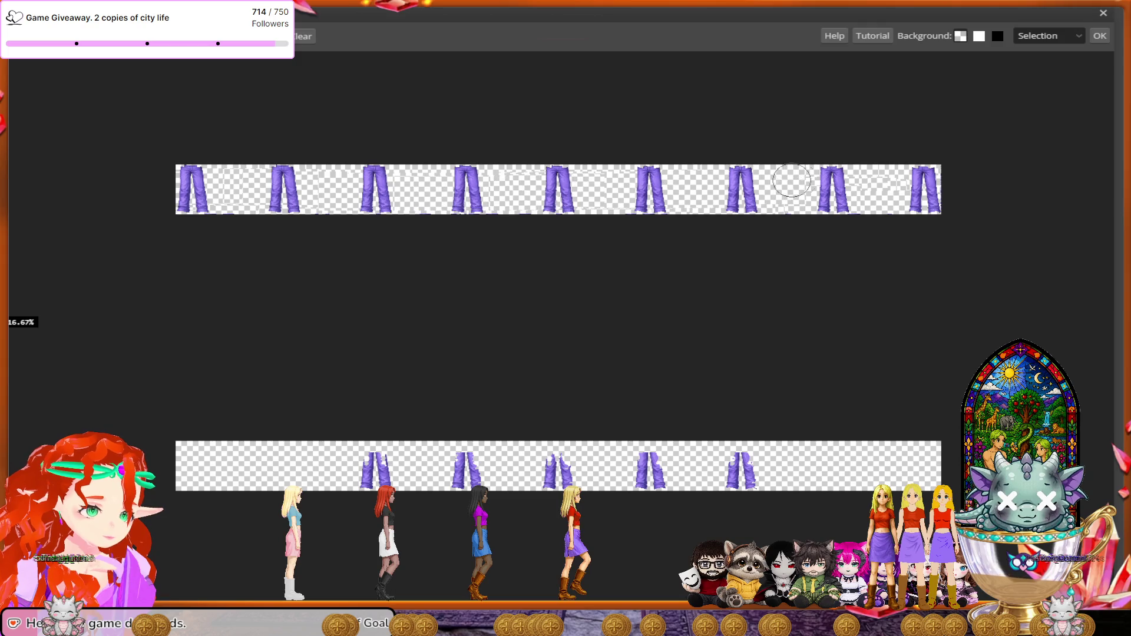
click(1100, 35)
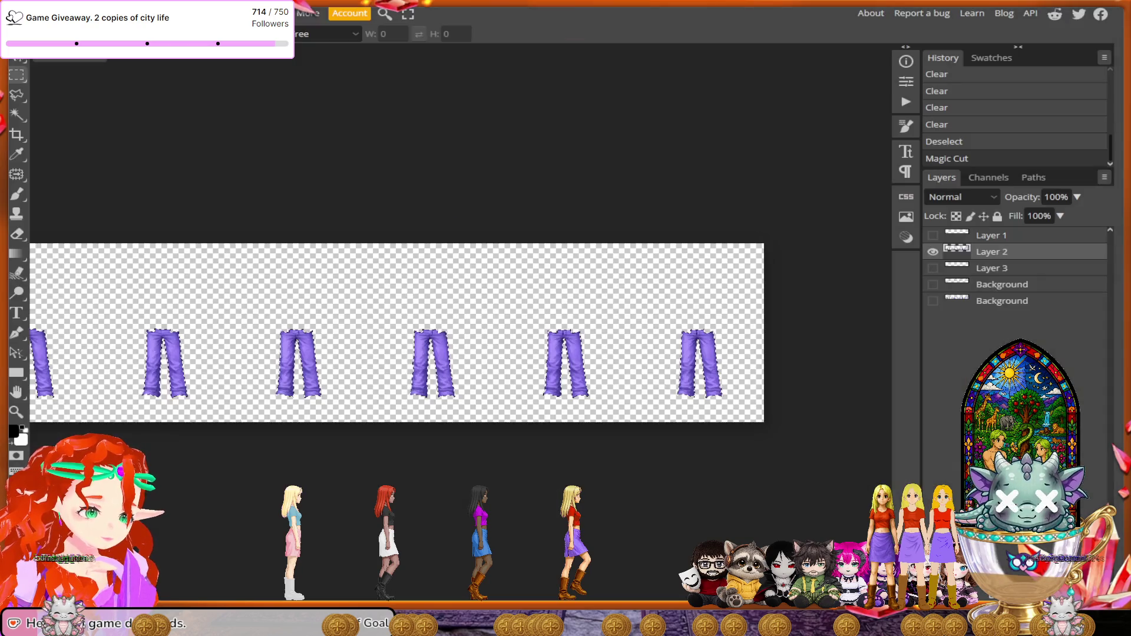
- Hide the pants layer, delete the pants from the base character layer, and deselect
click(932, 251)
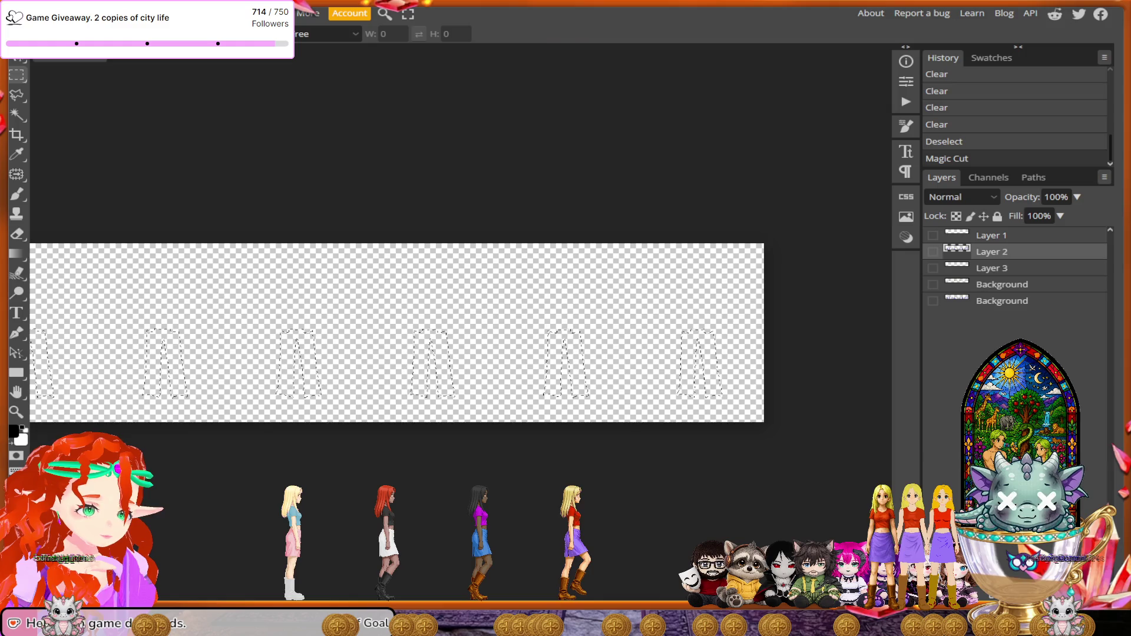
click(932, 301)
click(1001, 301)
key(Delete)
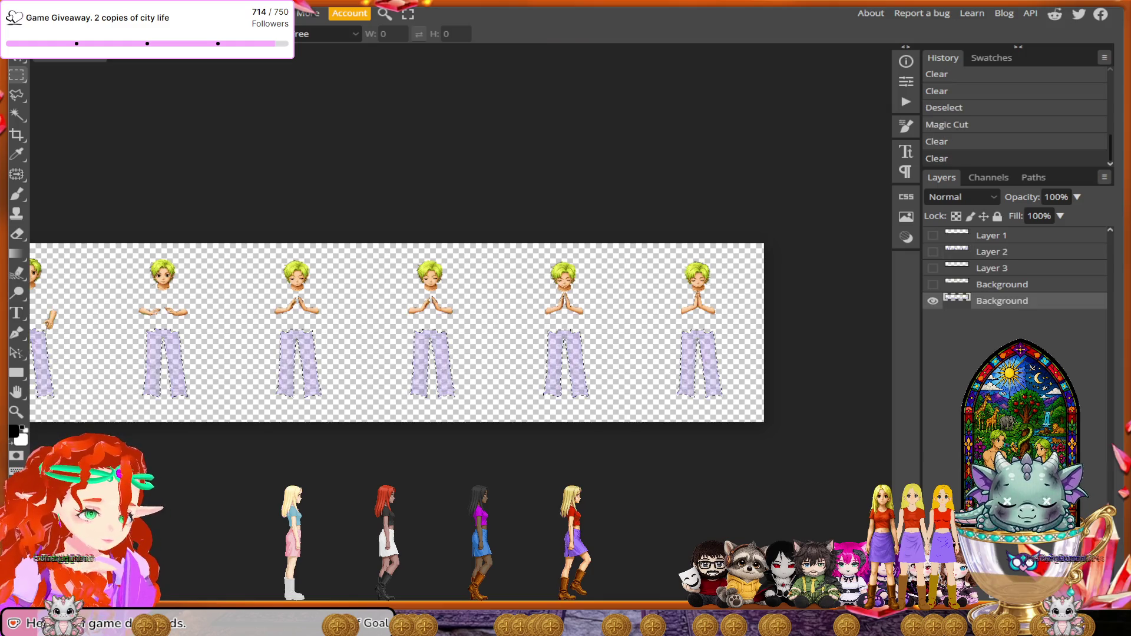
key(ctrl+d)
key(alt+f)
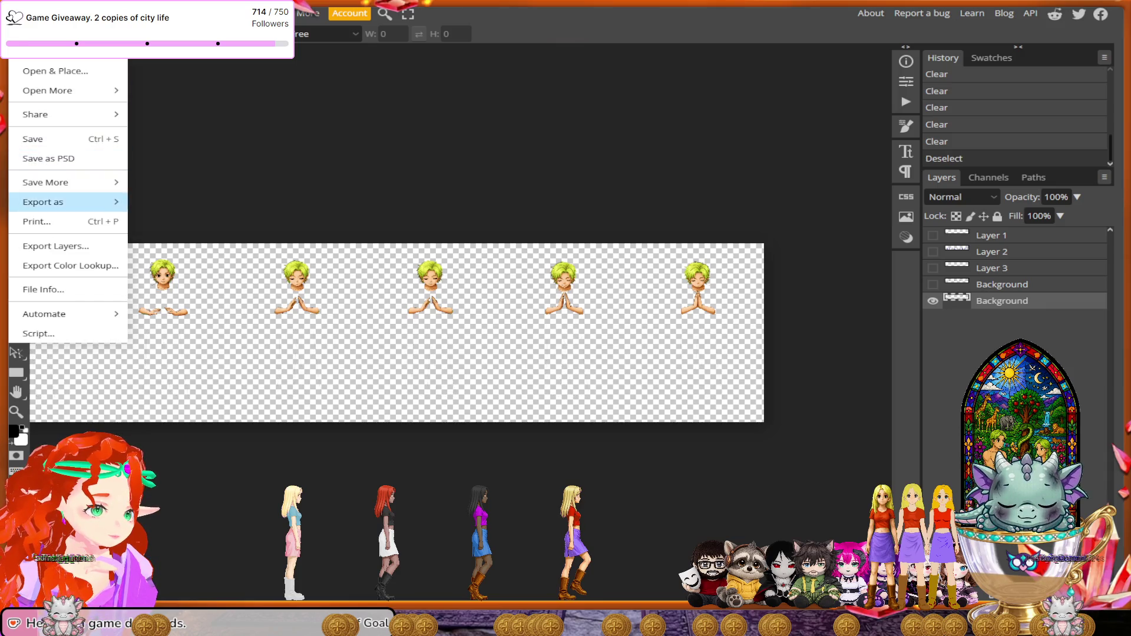
- Export the remaining skin layer as a PNG named Prayskin, then close Pray.png without saving
key(Return)
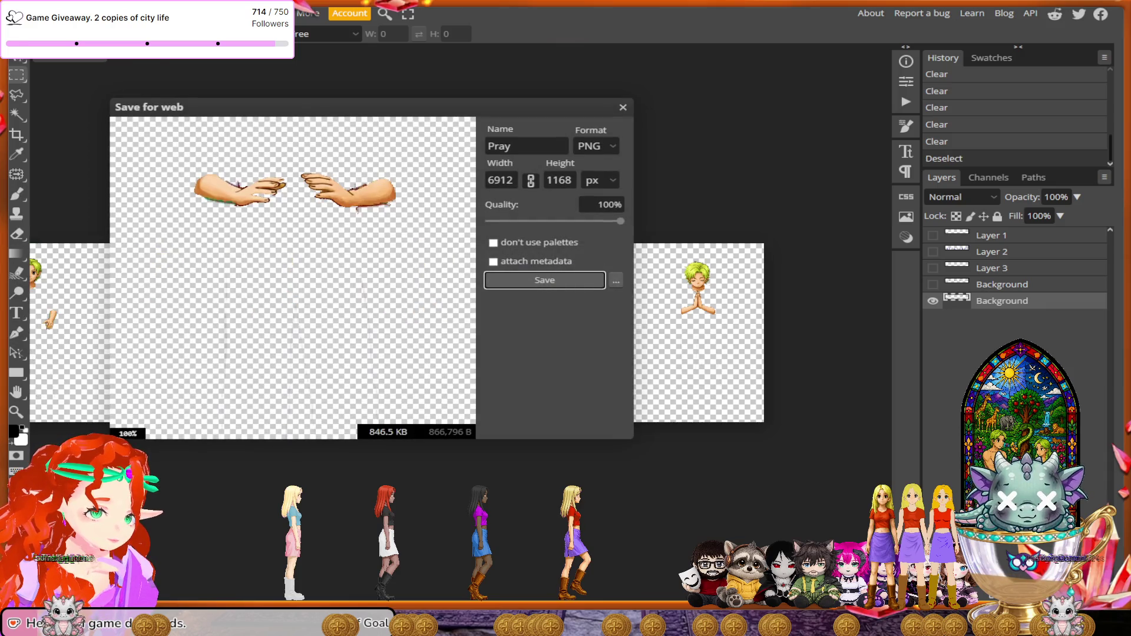
text(eyessk)
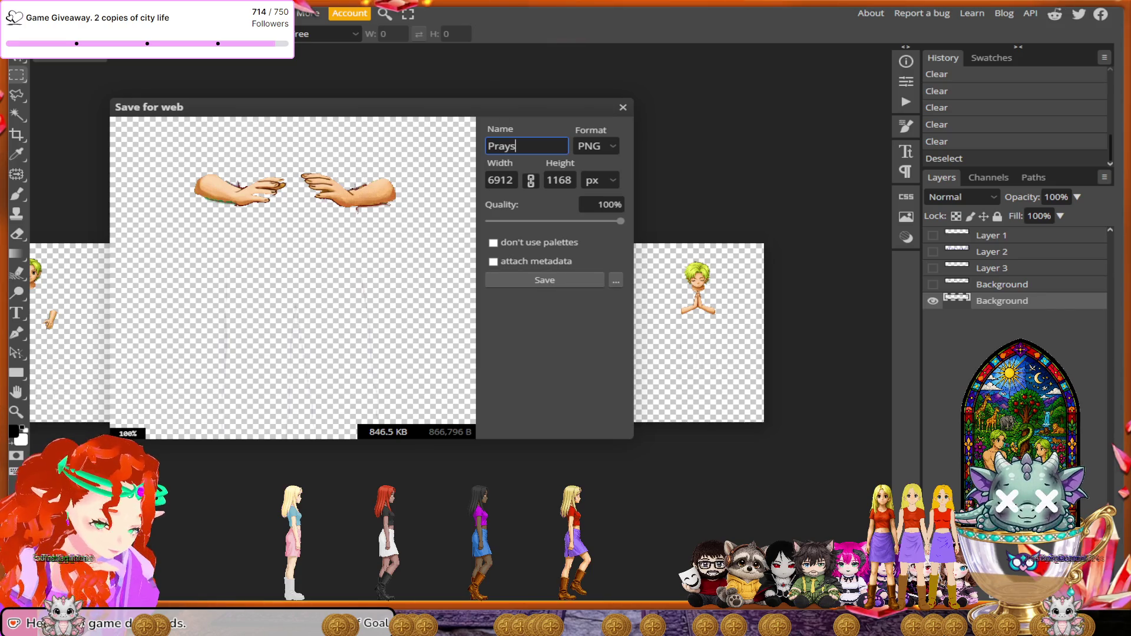
text(in)
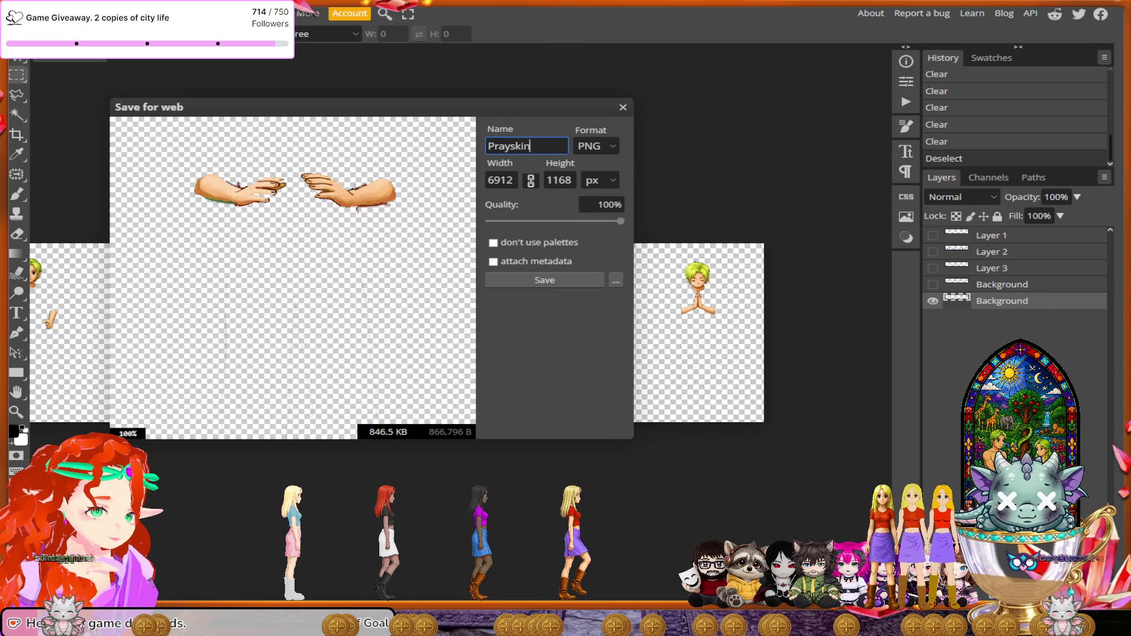
key(Return)
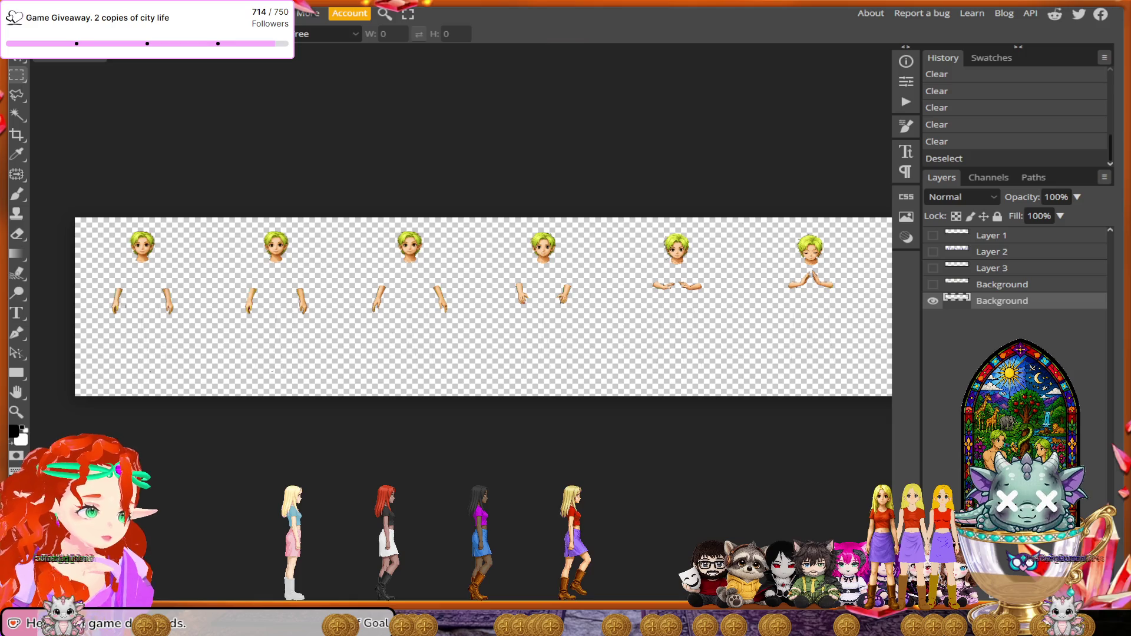
click(160, 57)
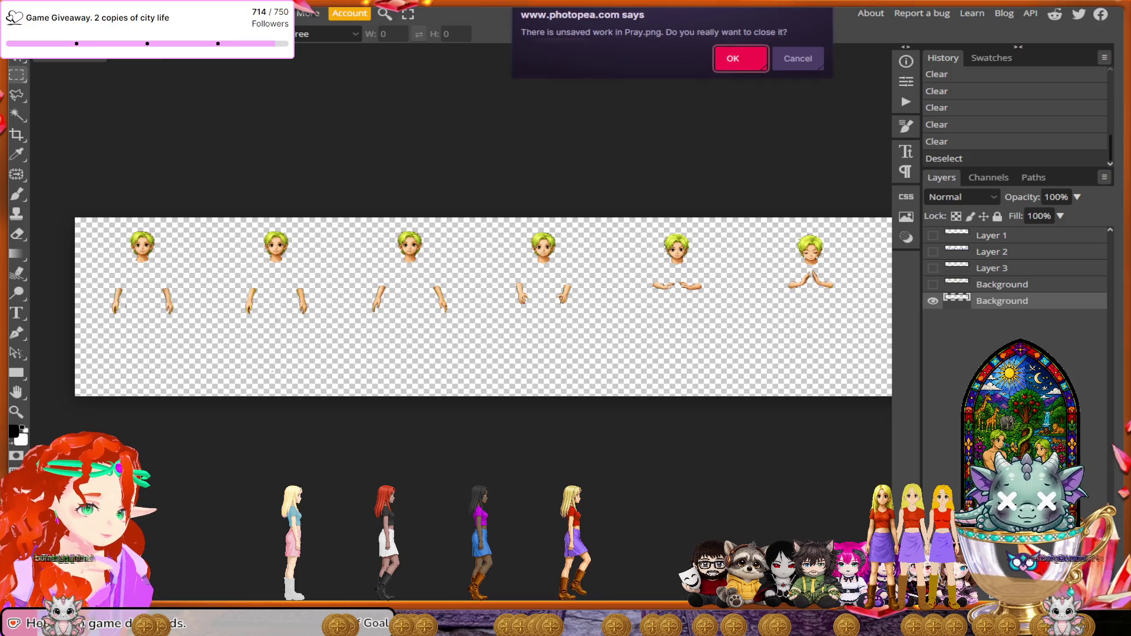
key(Return)
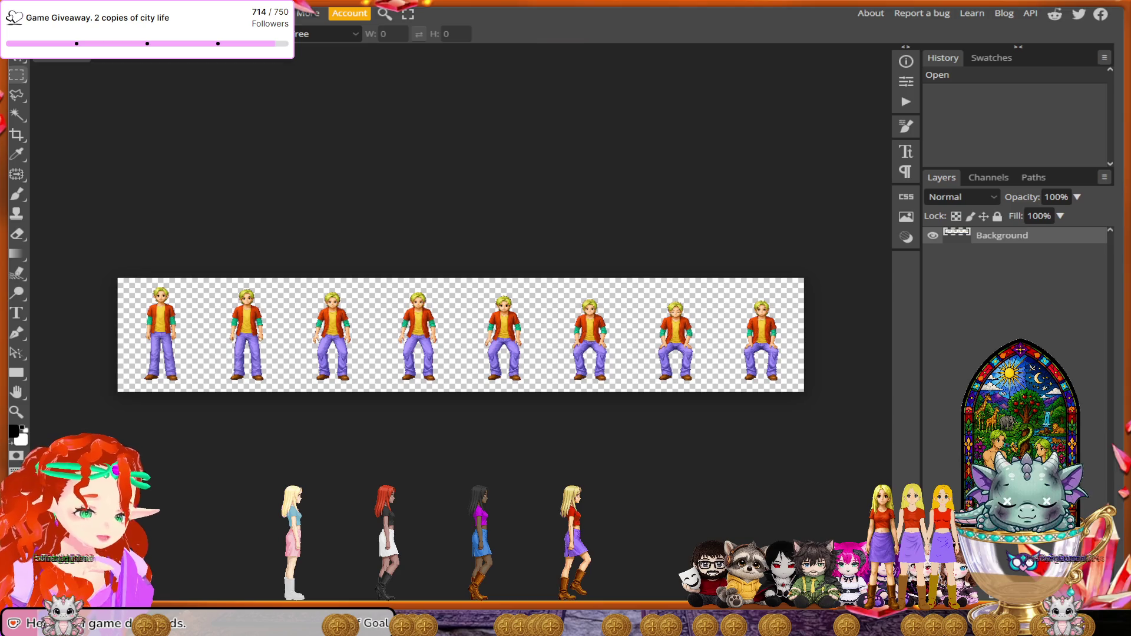